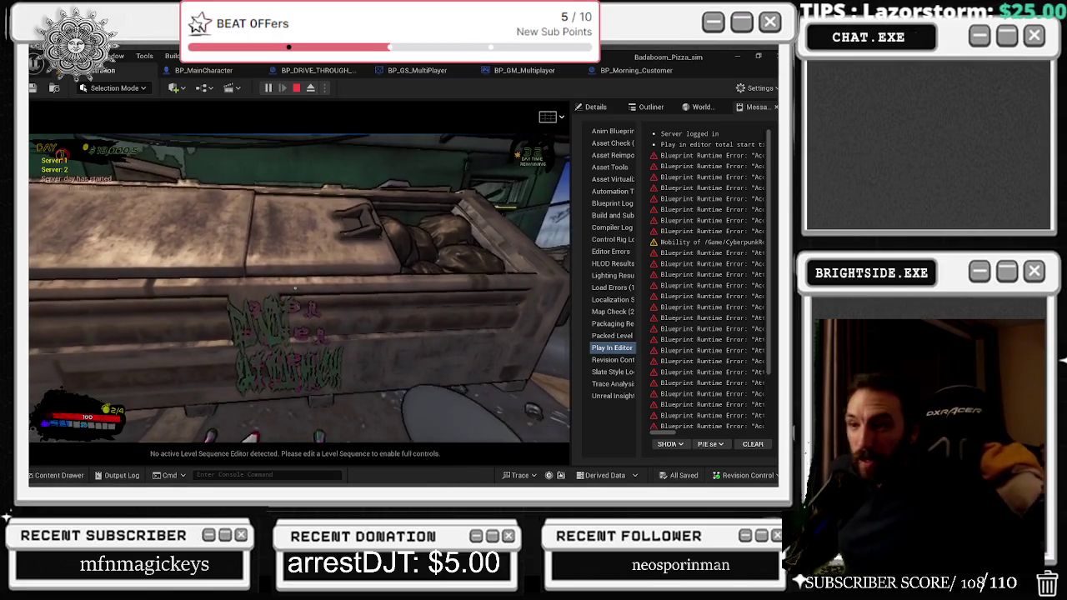
- Stop the play test and show BP_DRIVE_THROUGH_CUSTOMER's event graph with its Spawn Graffiti Multi call
key("Escape")
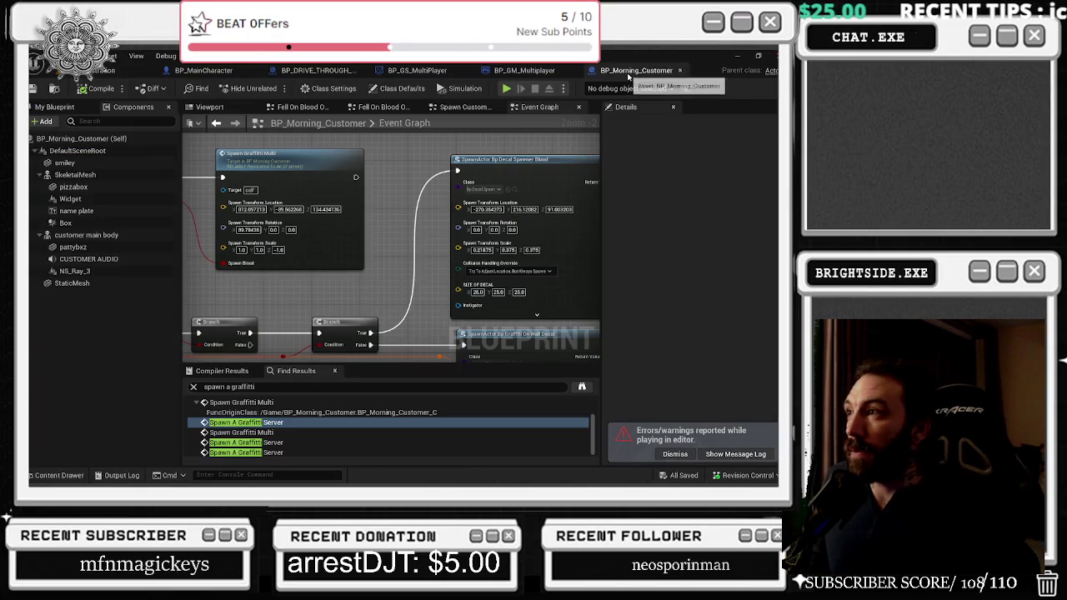
left_click(630, 71)
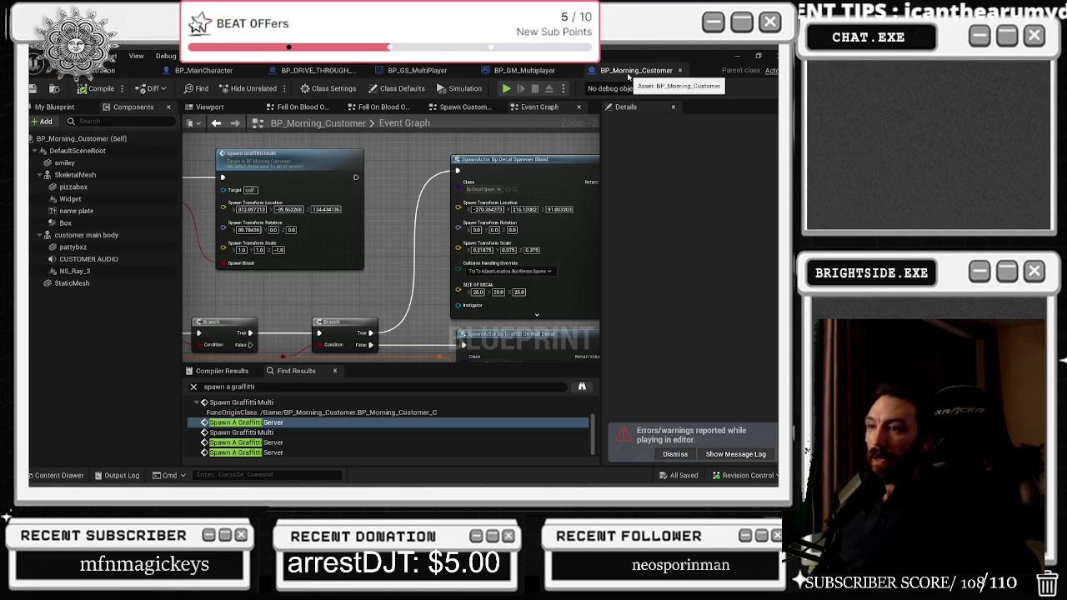
left_click(524, 71)
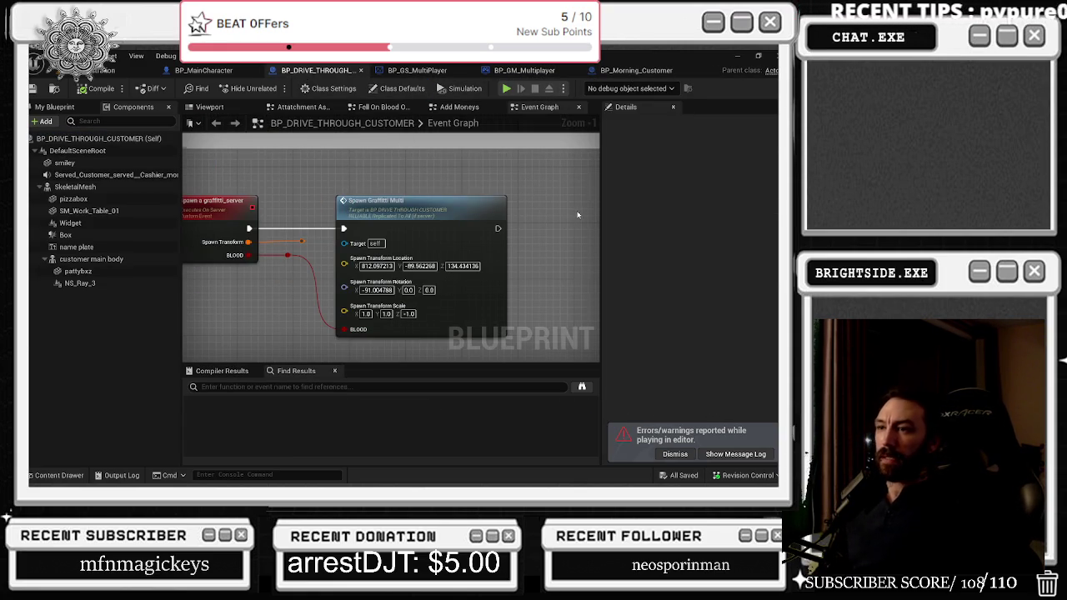
scroll(578, 215, "up", 1)
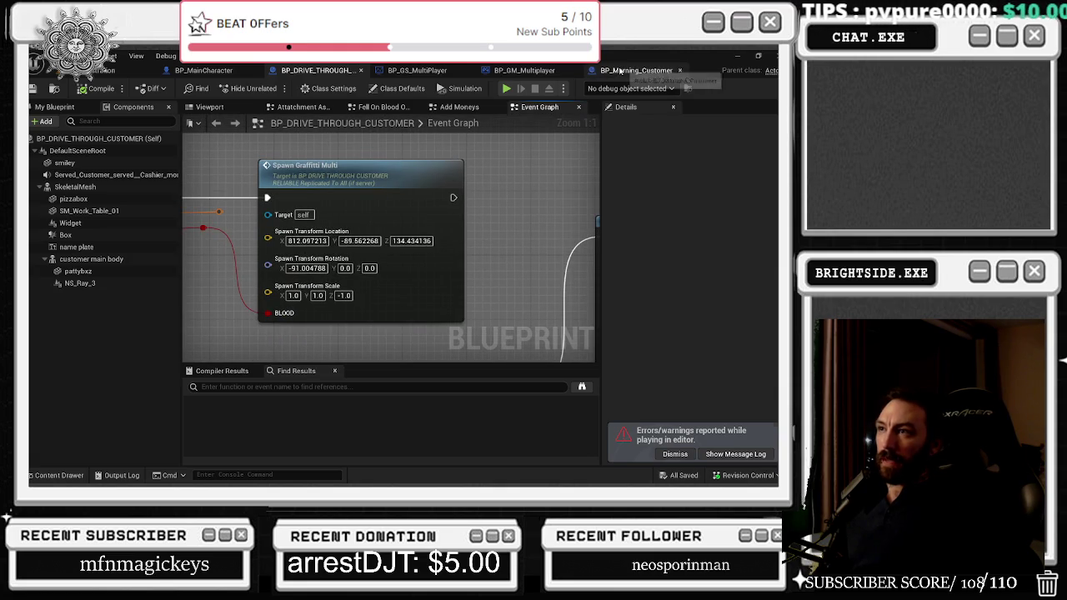
left_click_drag(634, 70, 427, 78)
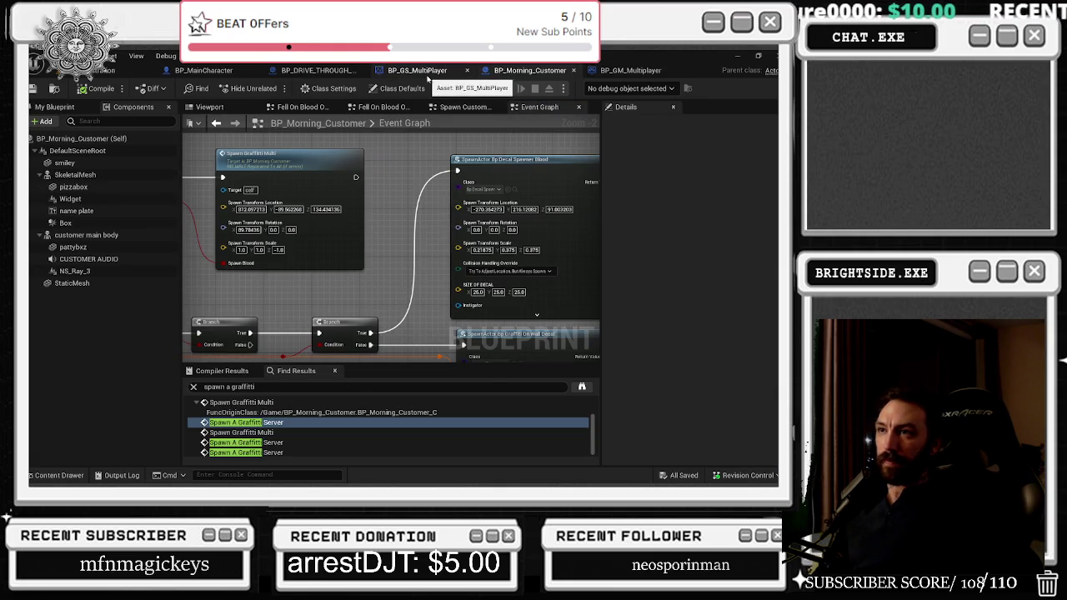
left_click_drag(530, 68, 420, 75)
left_click_drag(385, 183, 492, 196)
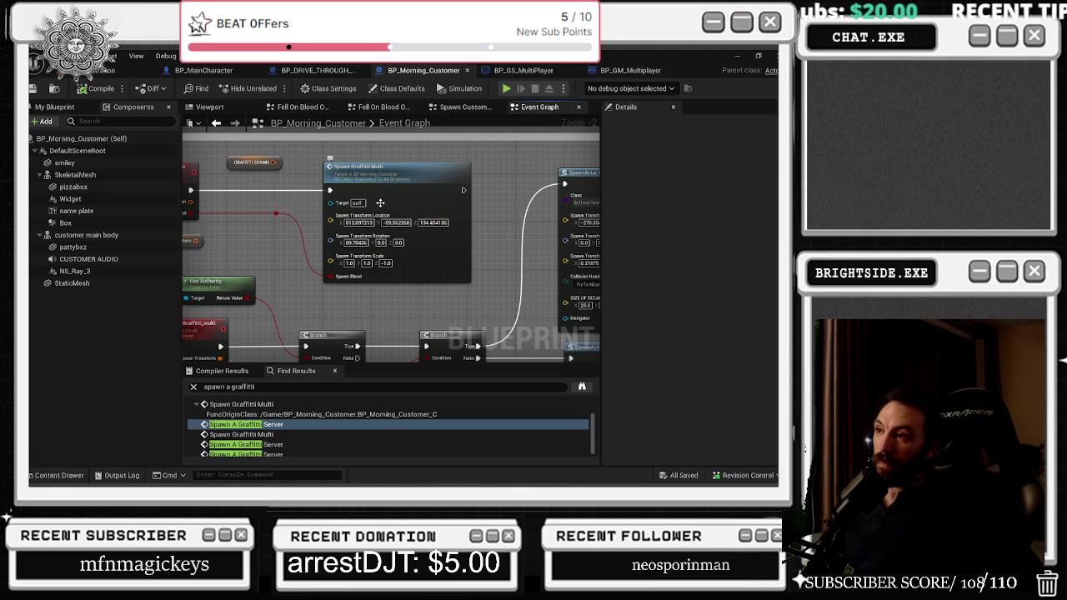
left_click_drag(389, 231, 337, 224)
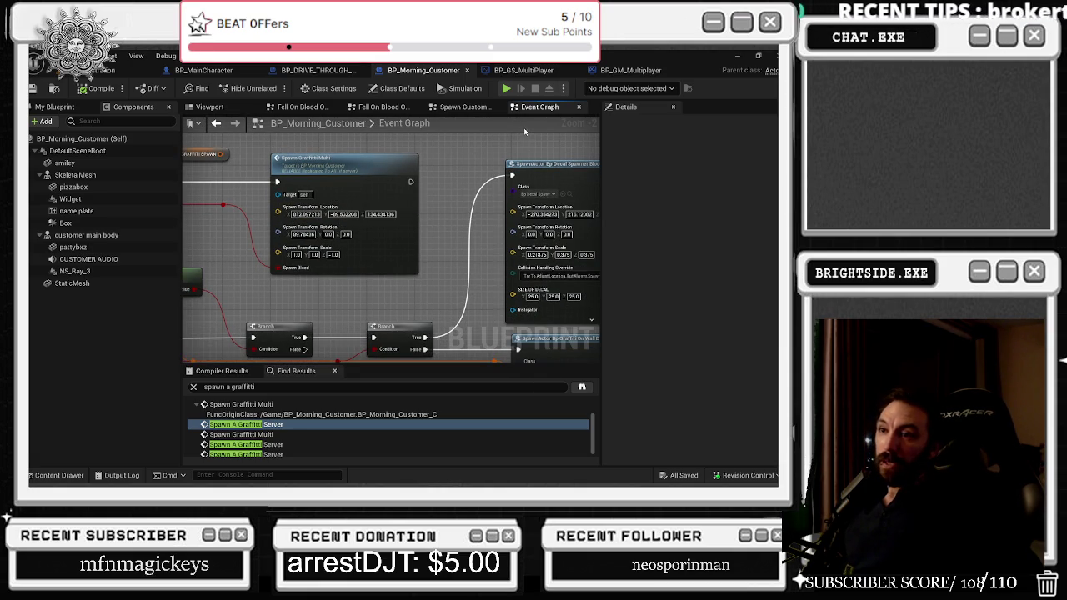
left_click(347, 70)
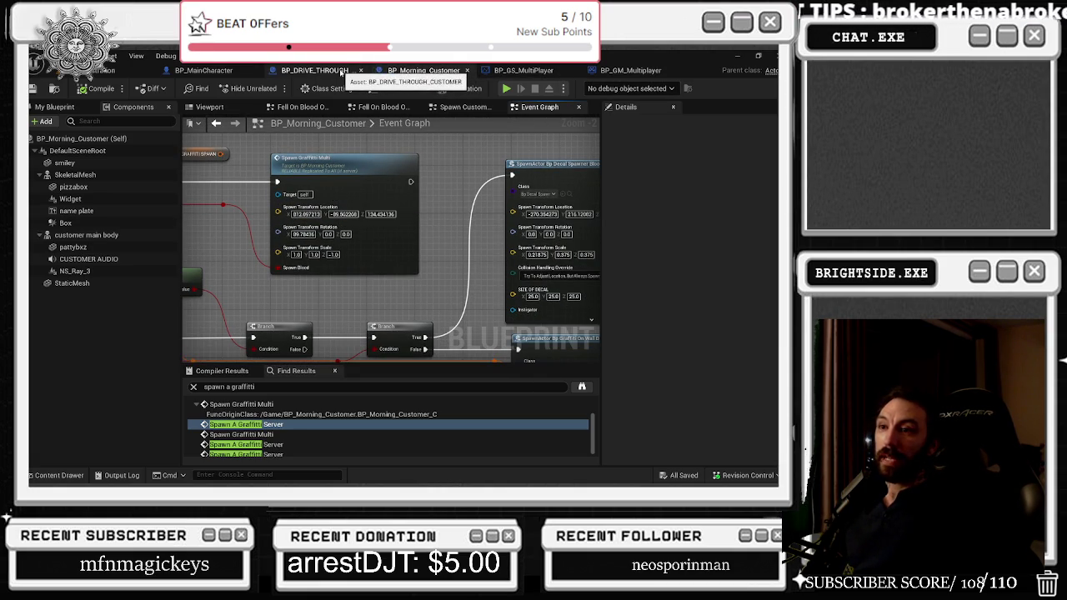
left_click(399, 72)
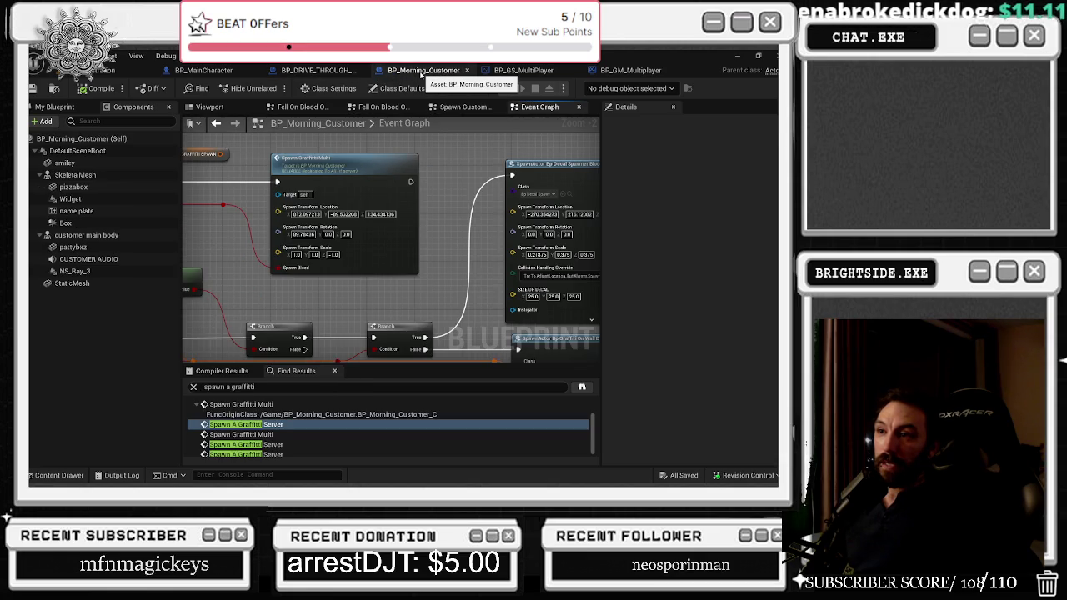
left_click(321, 72)
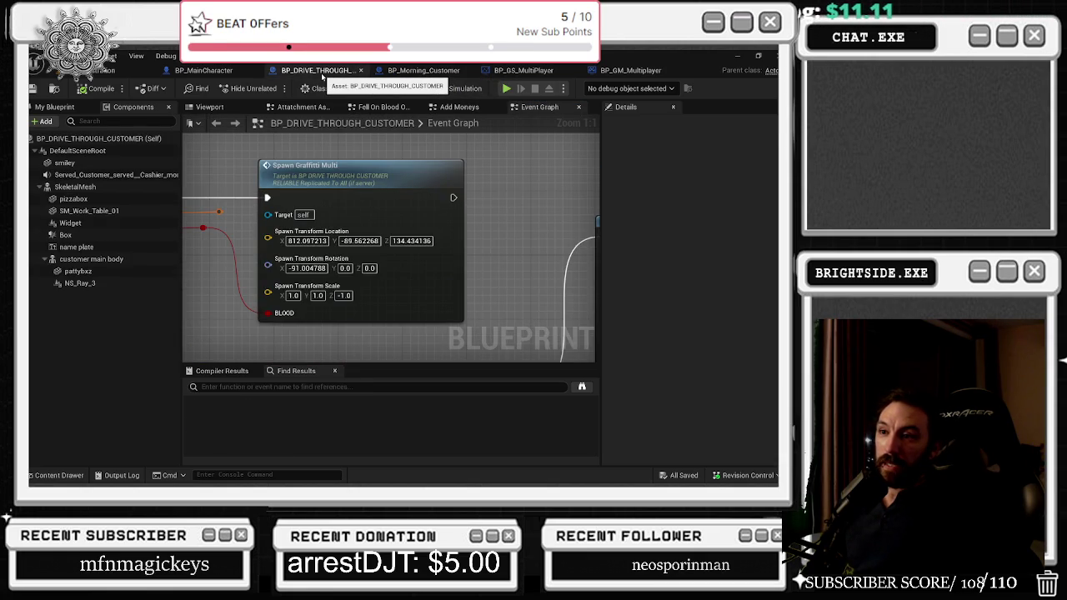
left_click(421, 71)
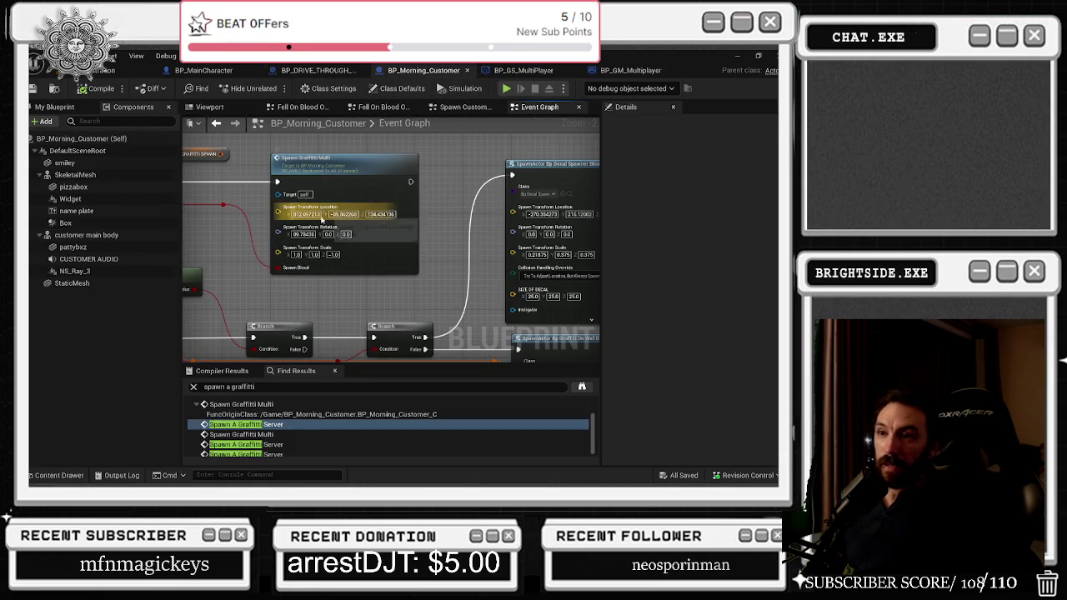
scroll(317, 235, "up", 2)
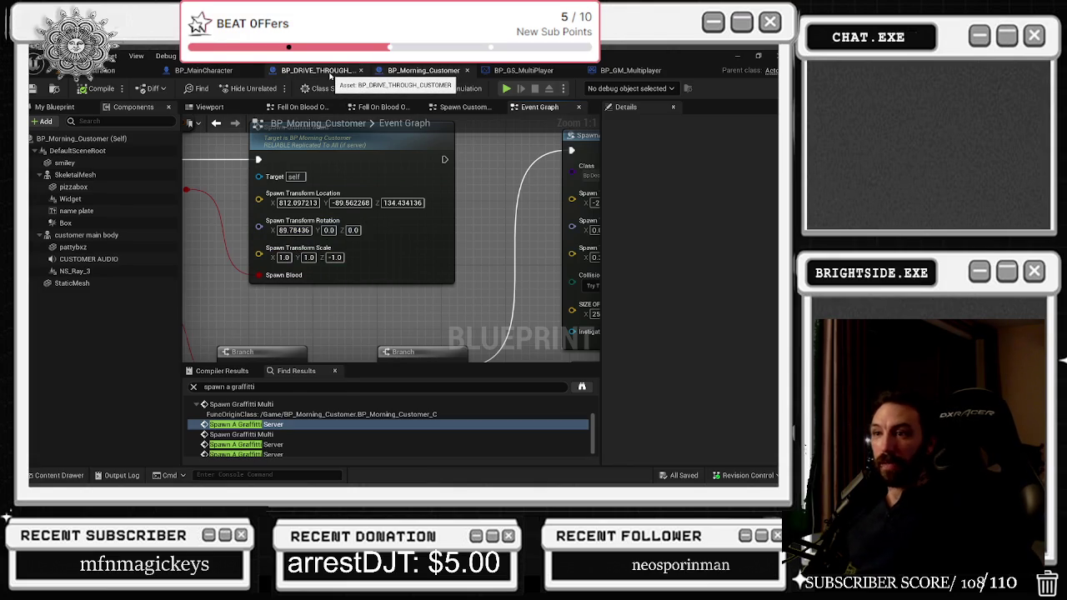
left_click(326, 72)
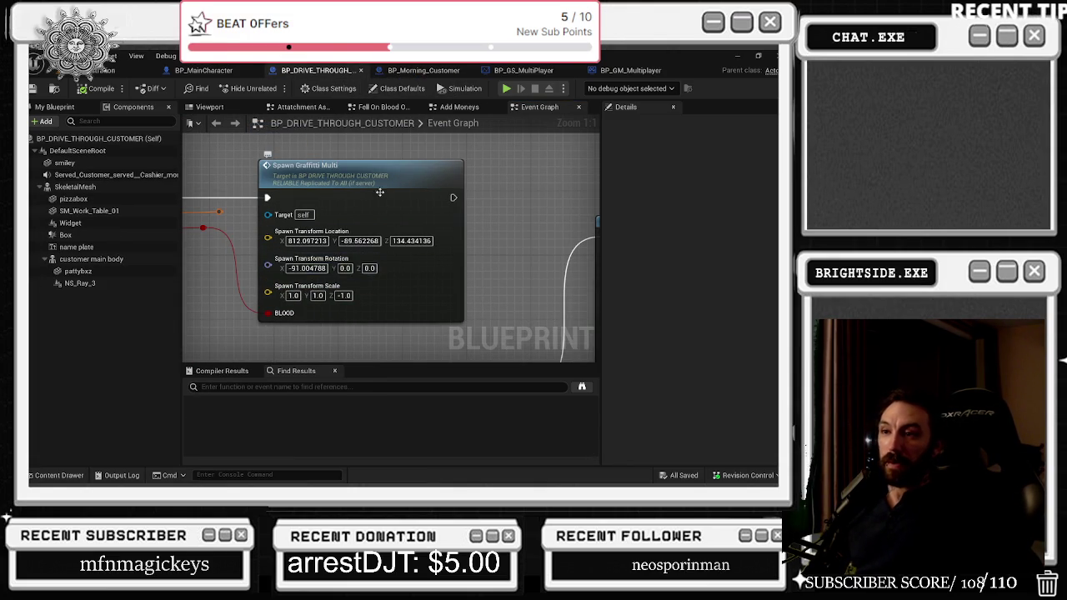
- Copy rotation X -91.004788 from BP_DRIVE_THROUGH_CUSTOMER into BP_Morning_Customer's spawn transform, then save all
left_click(307, 268)
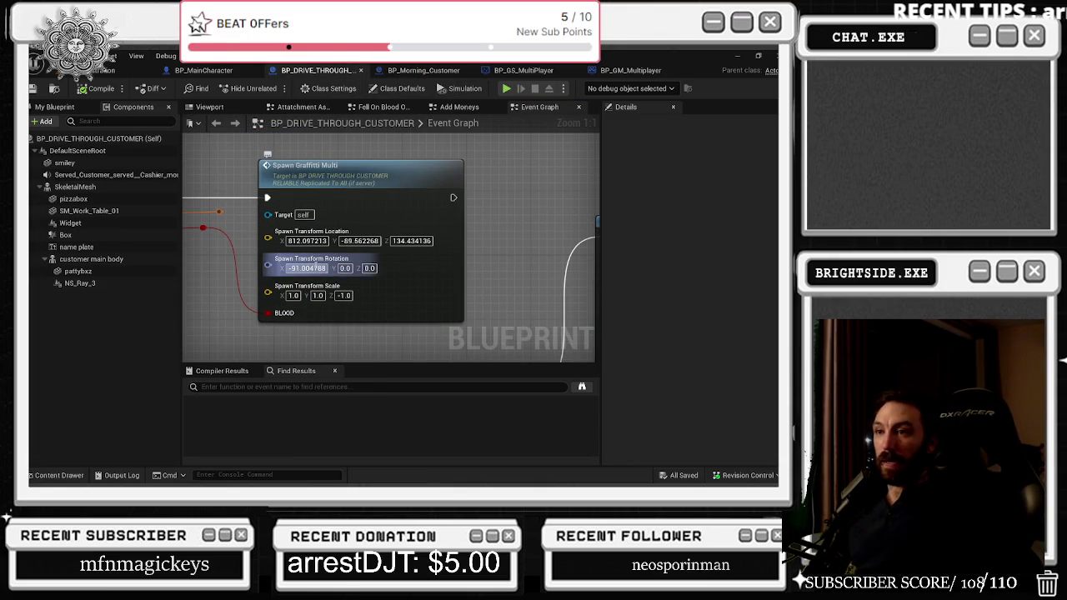
left_click(423, 70)
left_click(293, 230)
type("-91.004788")
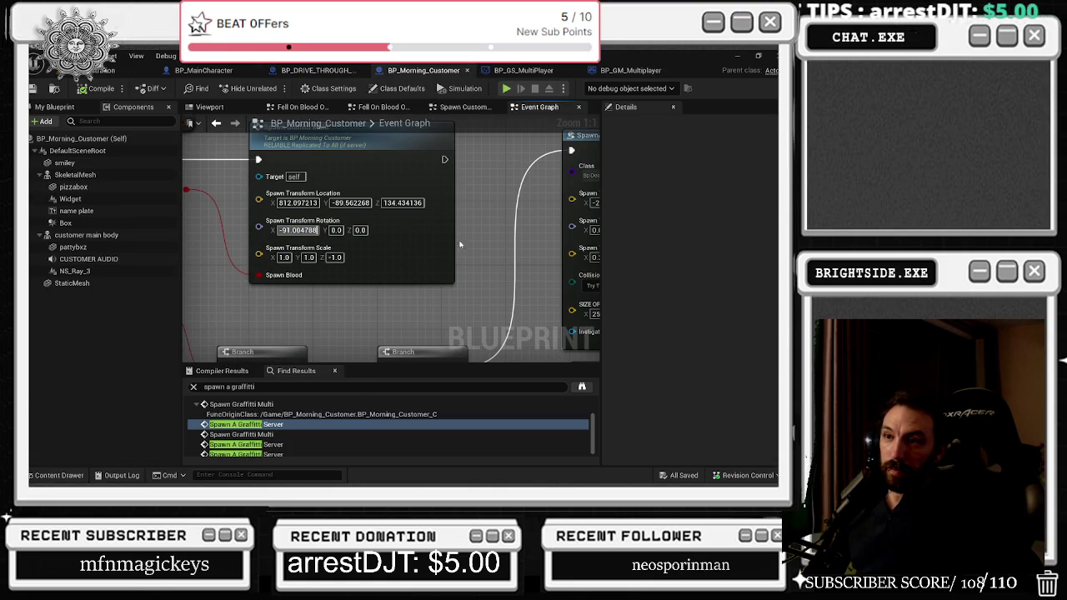
key("Return")
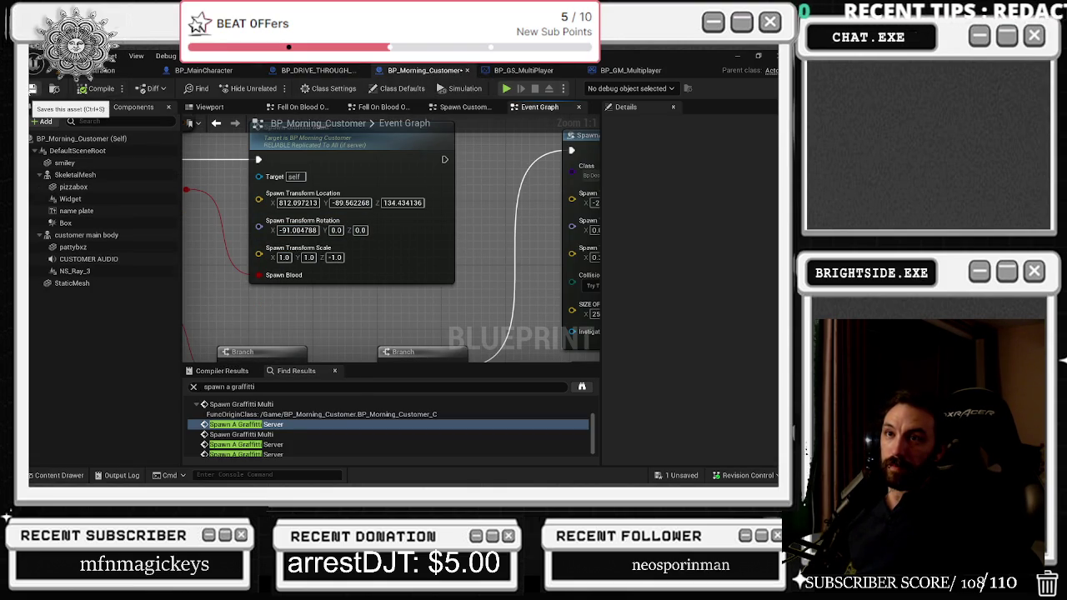
left_click(50, 70)
key("ctrl+s")
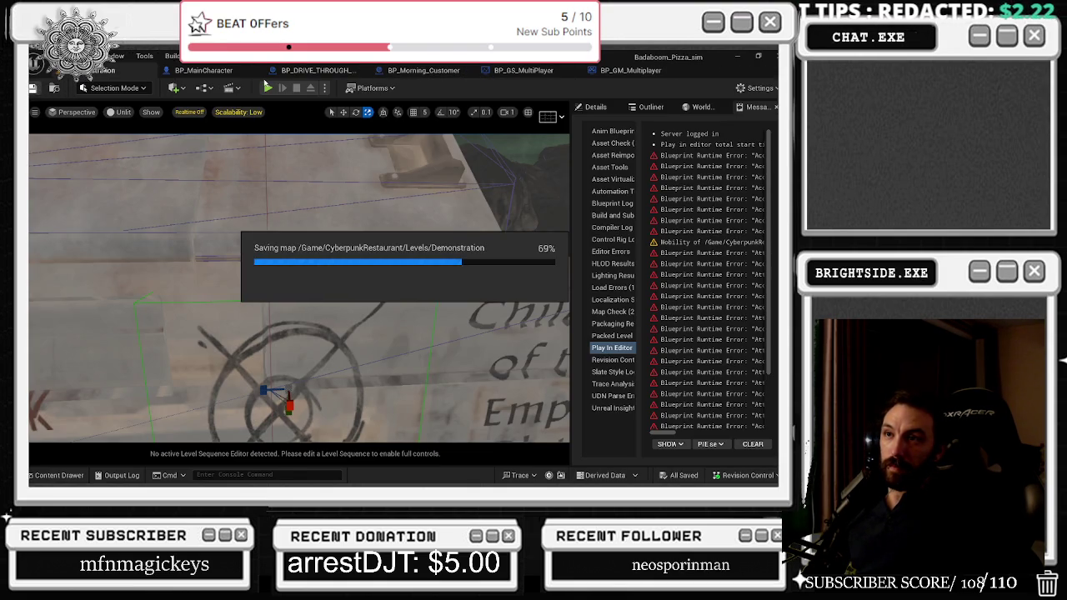
- Play-test the level, walking past the dumpster onto the road and framing the crate wall
left_click(269, 88)
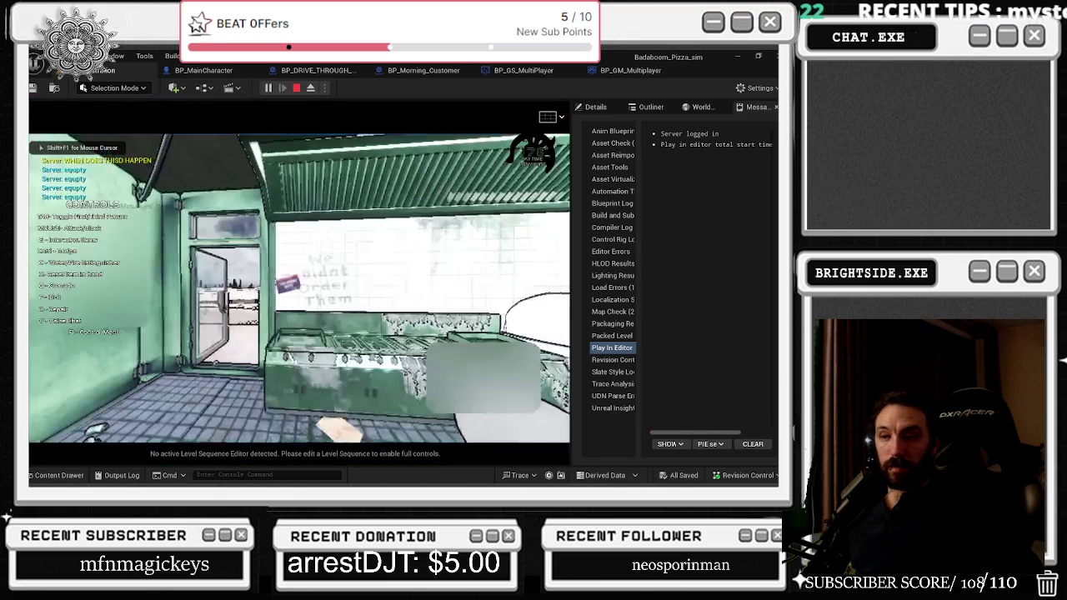
key("w")
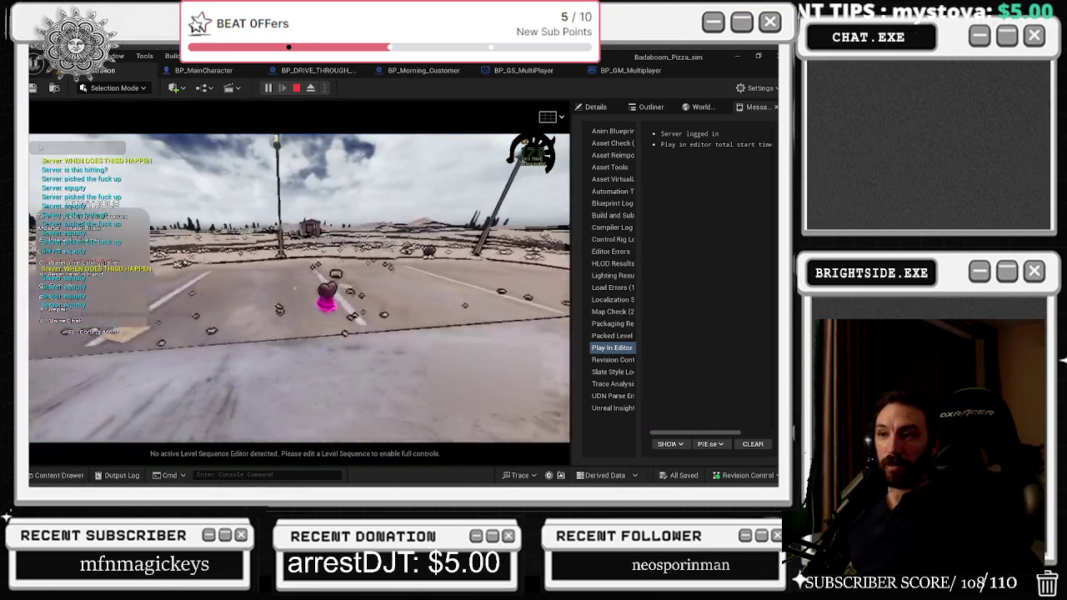
key("w")
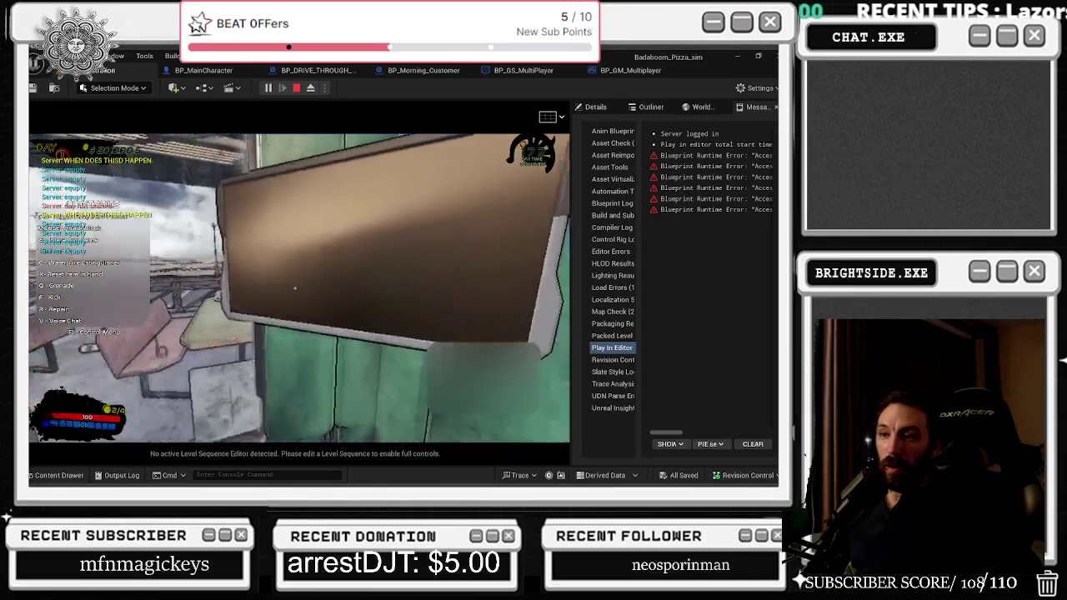
key("e")
key("e")
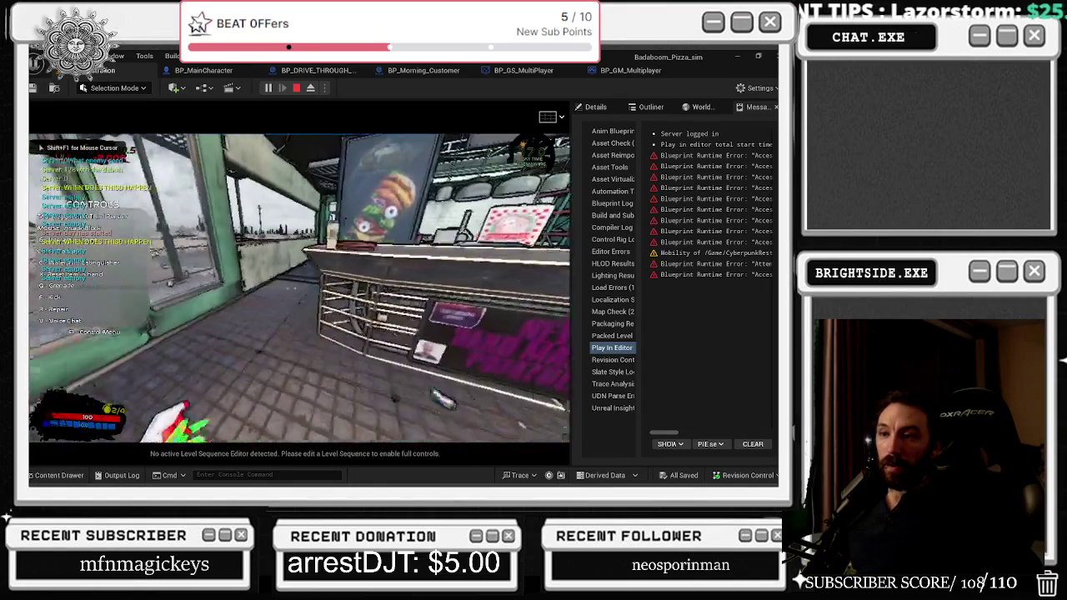
key("w")
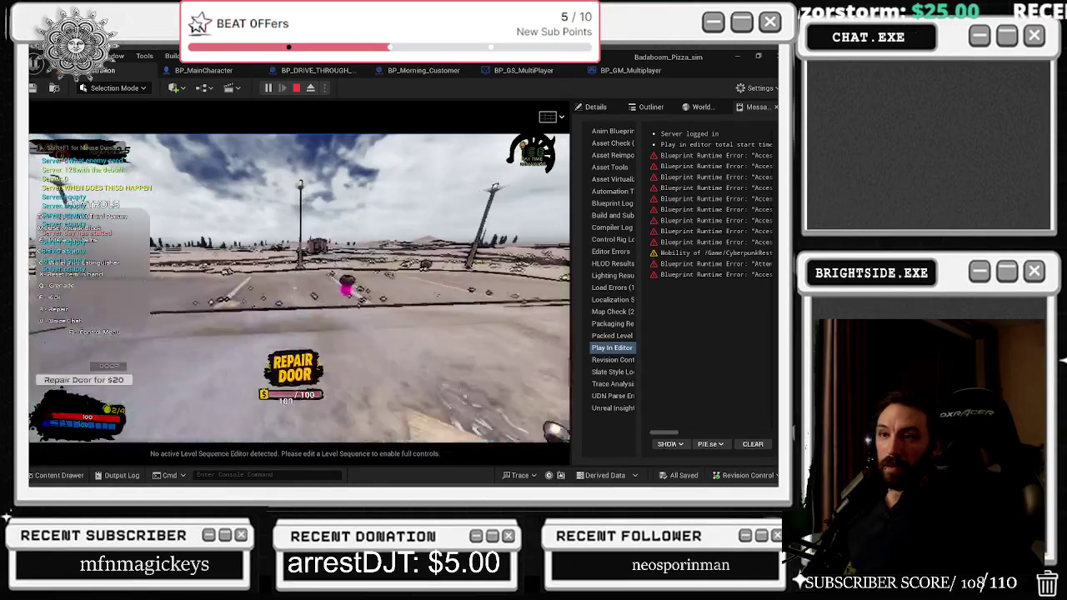
key("g")
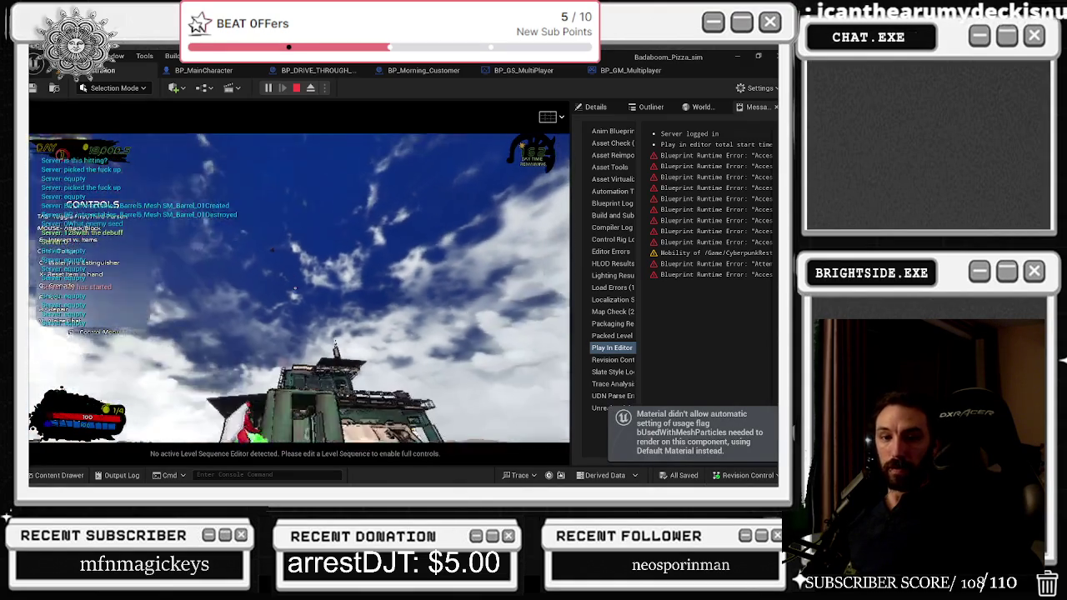
key("w")
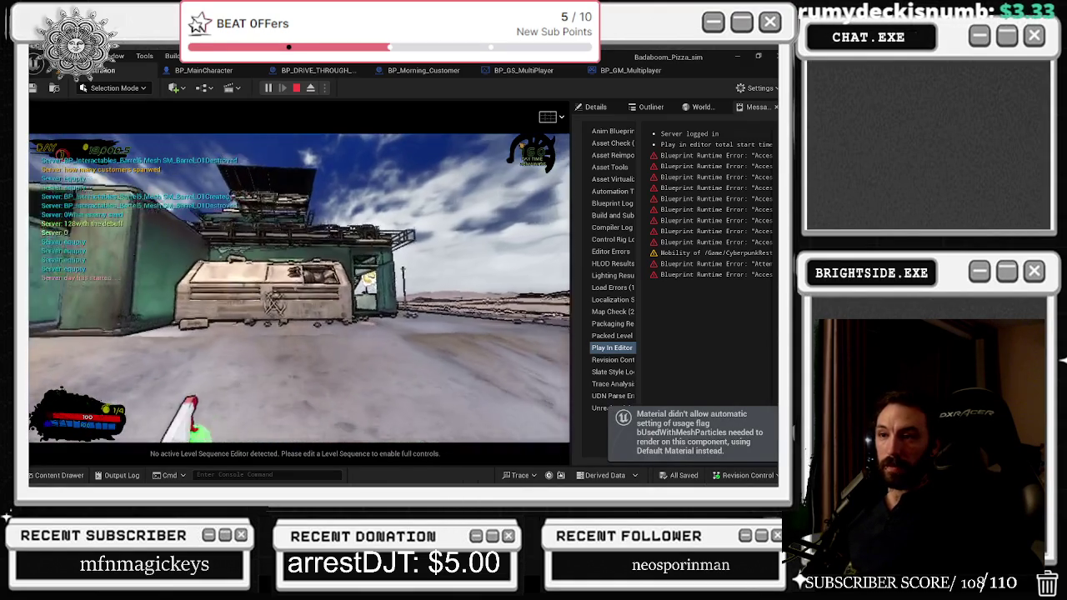
key("s")
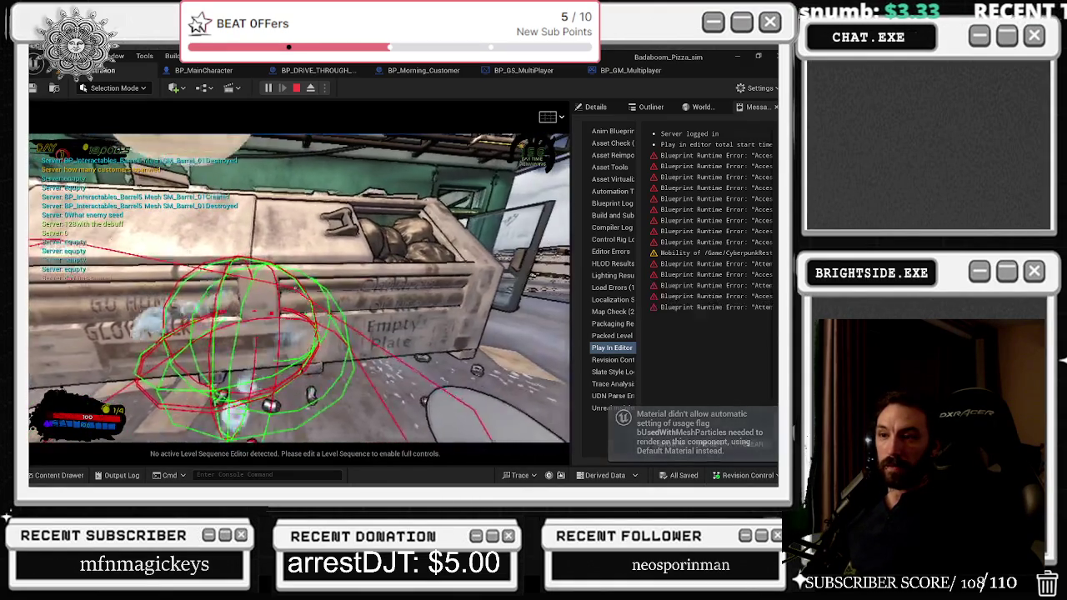
- Spray graffiti on the crate, stop play, and undo BP_Morning_Customer's rotation X back to 89.78436
key("t")
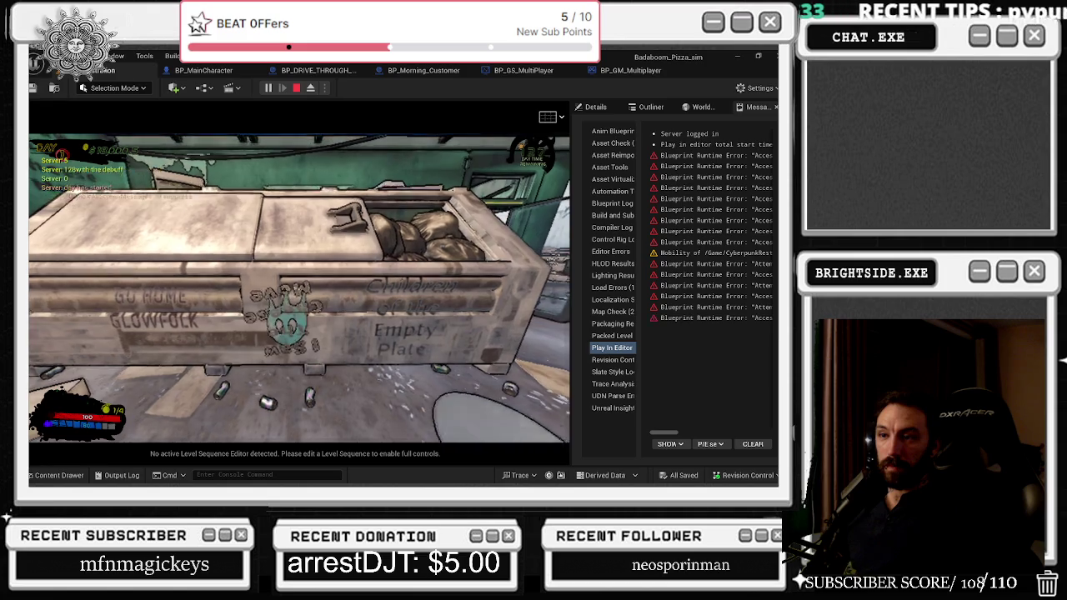
key("Escape")
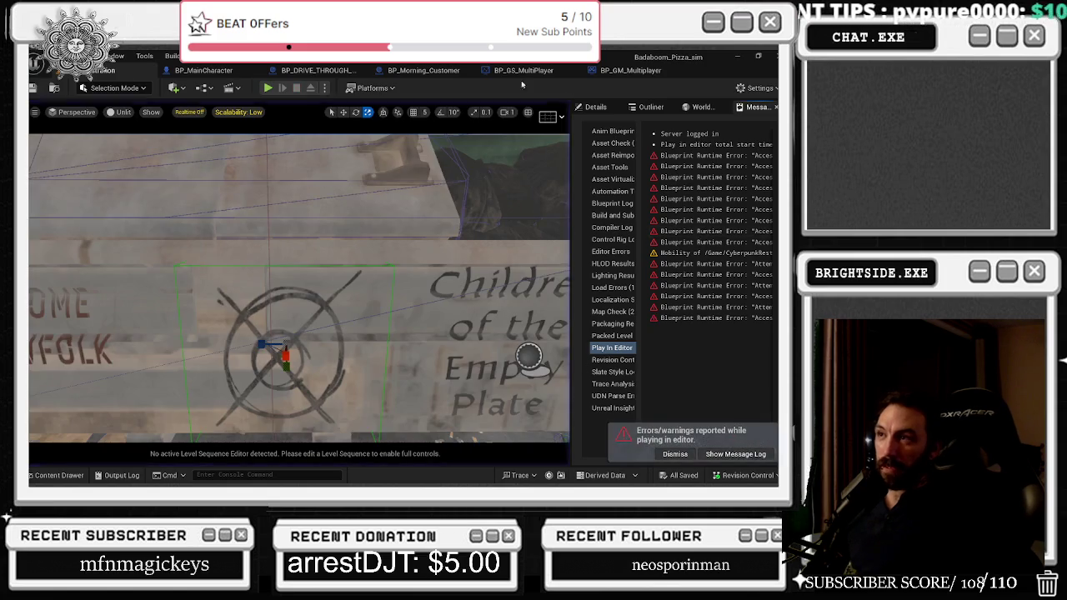
left_click(440, 71)
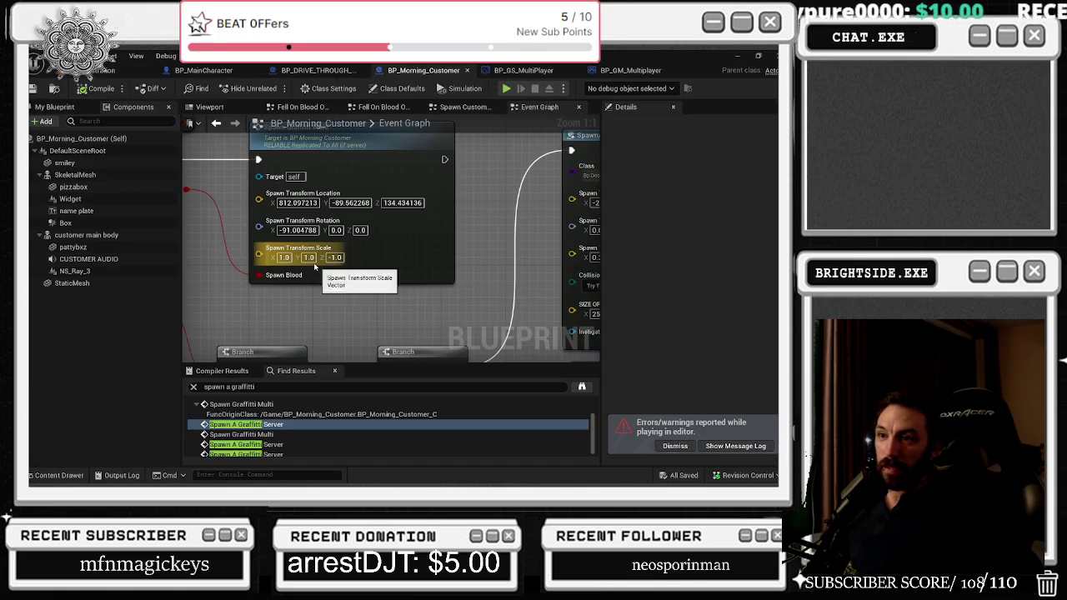
key("ctrl+z")
left_click(293, 230)
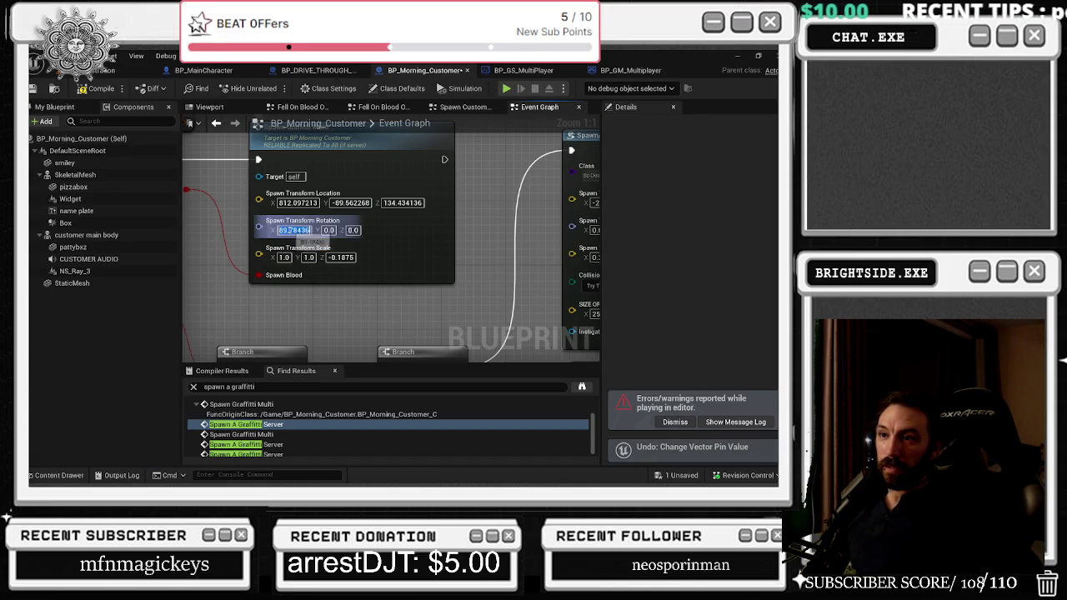
- Set BP_DRIVE_THROUGH_CUSTOMER's Spawn Graffiti Multi rotation X back to 89.78436 using Redo and paste
left_click(317, 70)
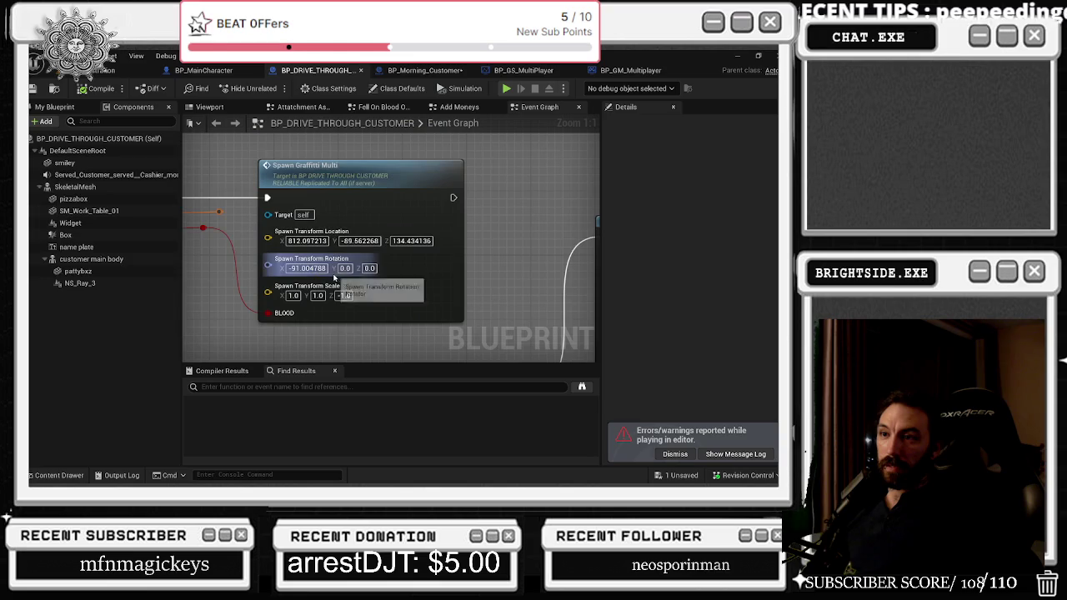
left_click(75, 56)
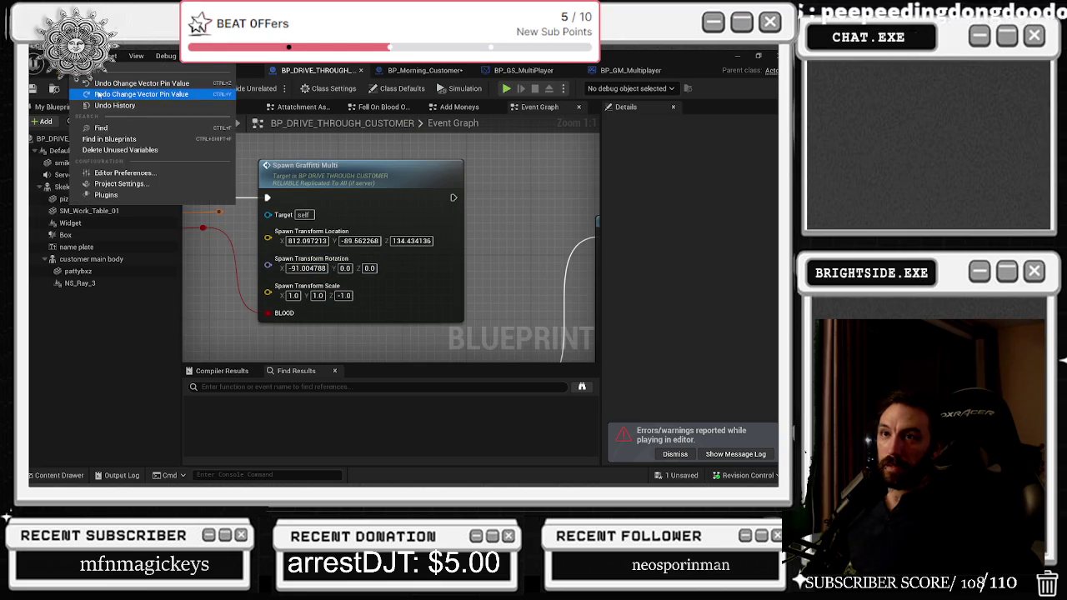
left_click(117, 94)
left_click(321, 288)
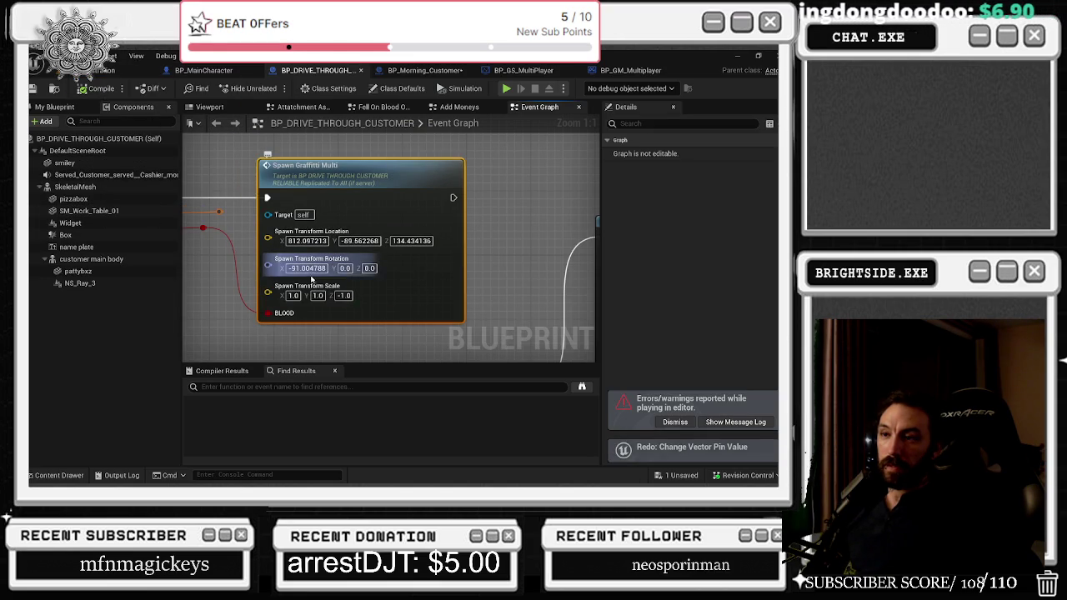
left_click(305, 268)
type("89.78436")
key("Return")
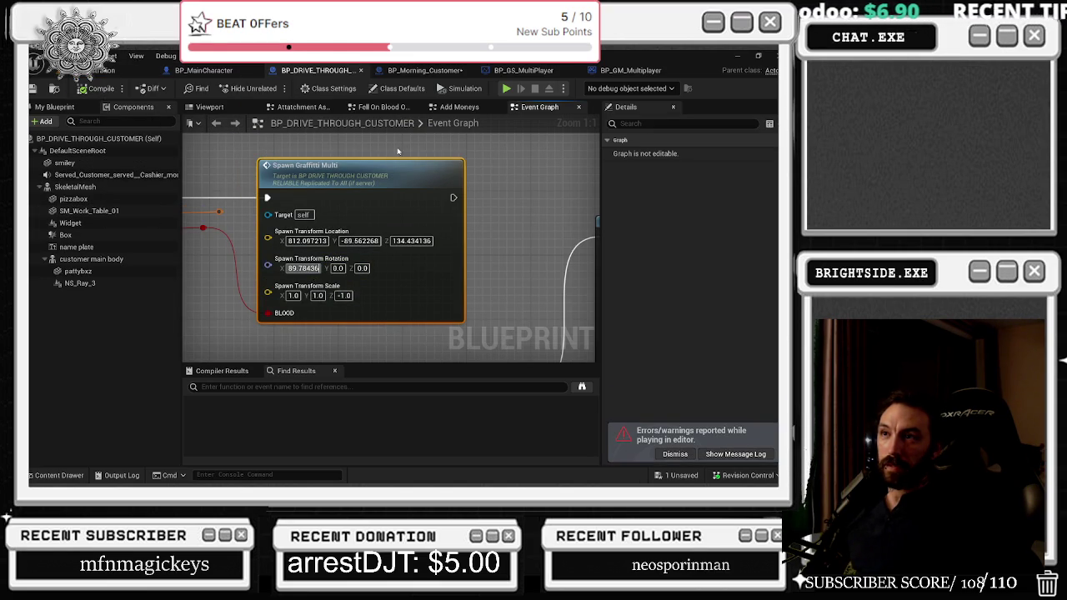
left_click(414, 71)
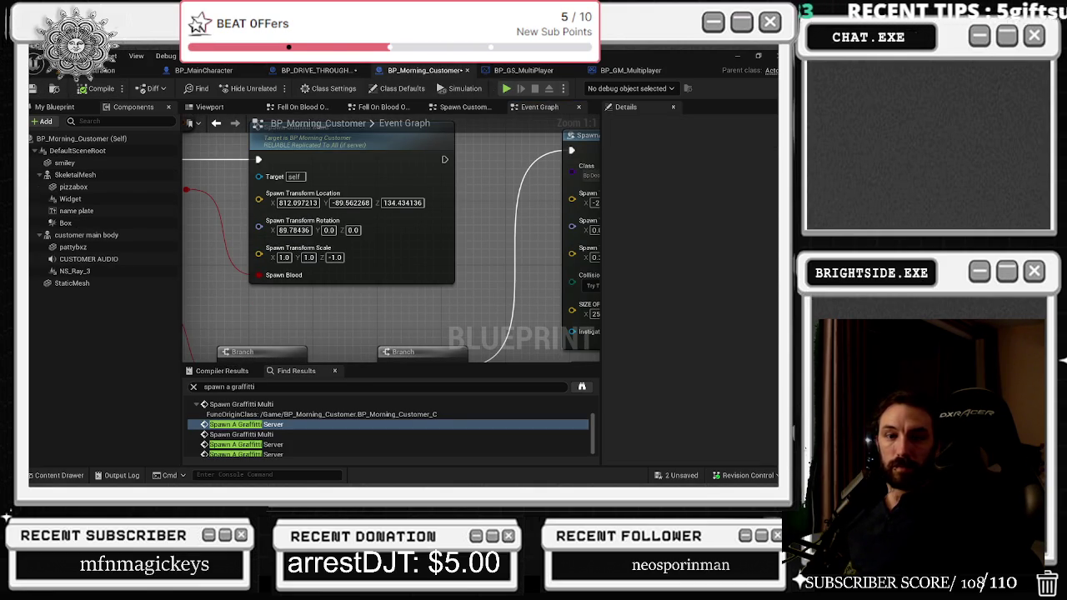
- Save the level and BP_DRIVE_THROUGH_CUSTOMER through the unsaved-assets Save Selected dialog
left_click(97, 71)
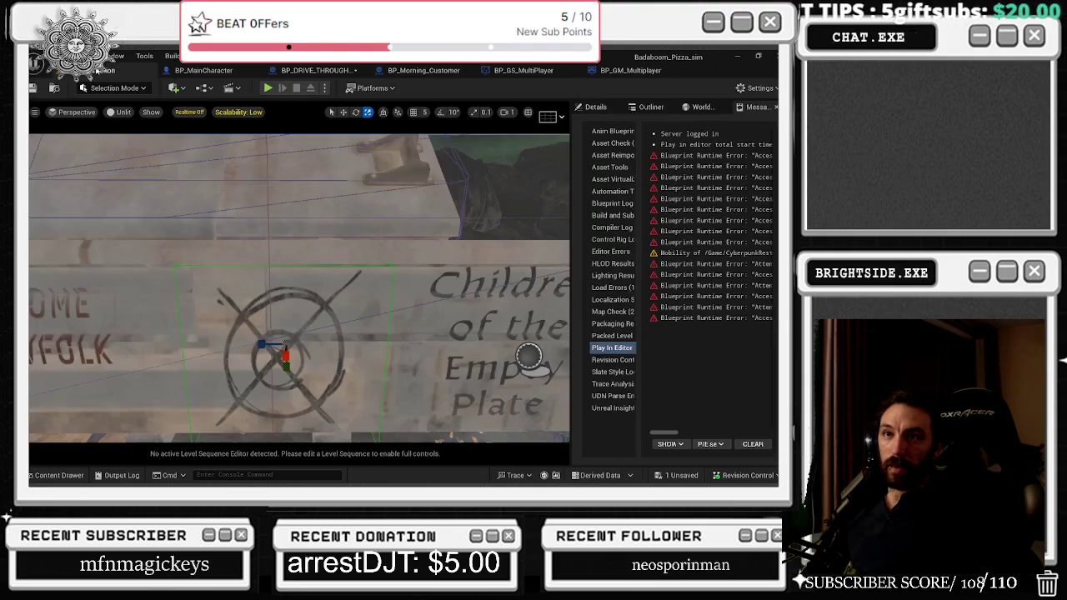
key("ctrl+s")
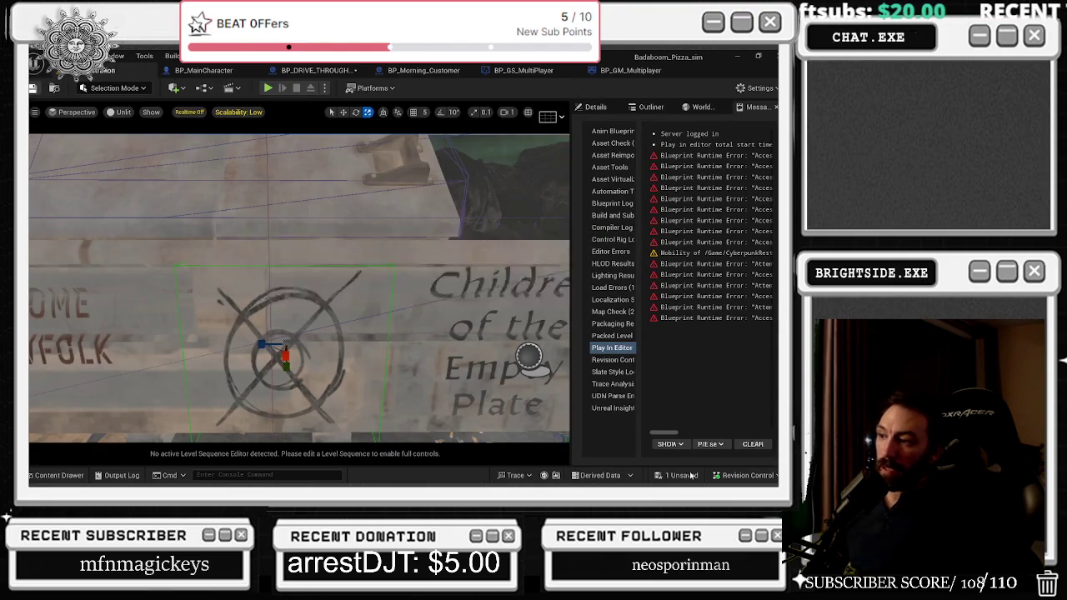
left_click(684, 475)
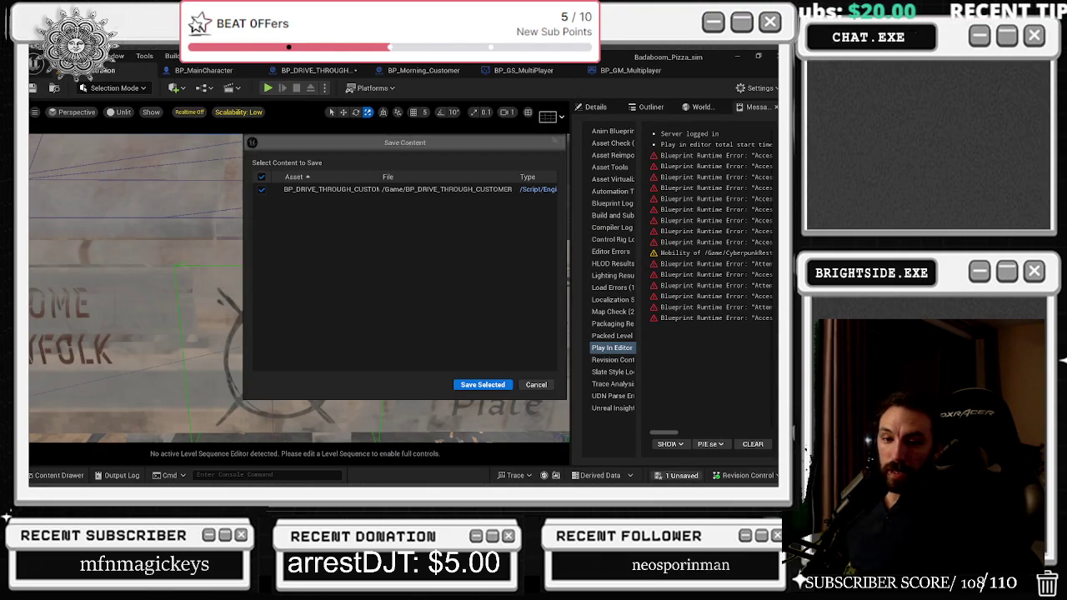
left_click(470, 381)
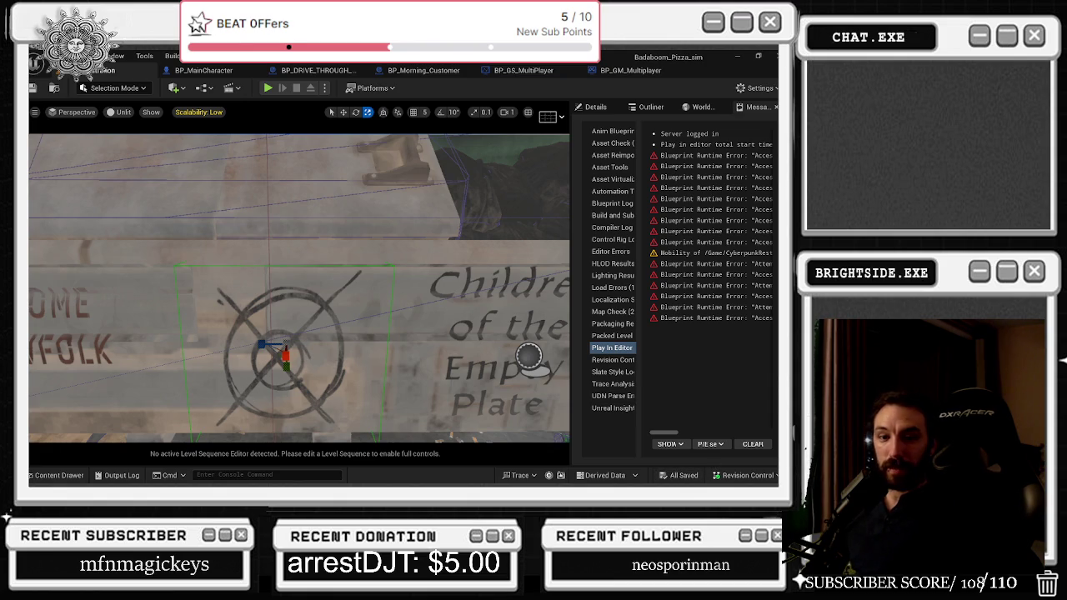
scroll(358, 204, "down", 5)
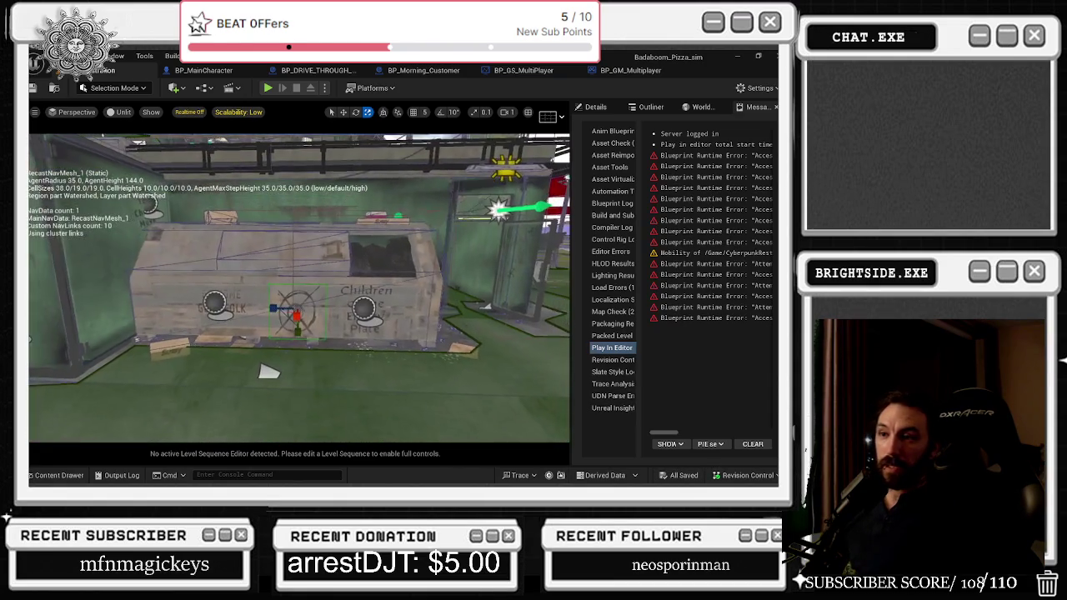
- Check the BP_GM_Multiplayer, BP_Morning_Customer and BP_DRIVE_THROUGH_CUSTOMER graphs, then start Play in Editor
left_click(33, 89)
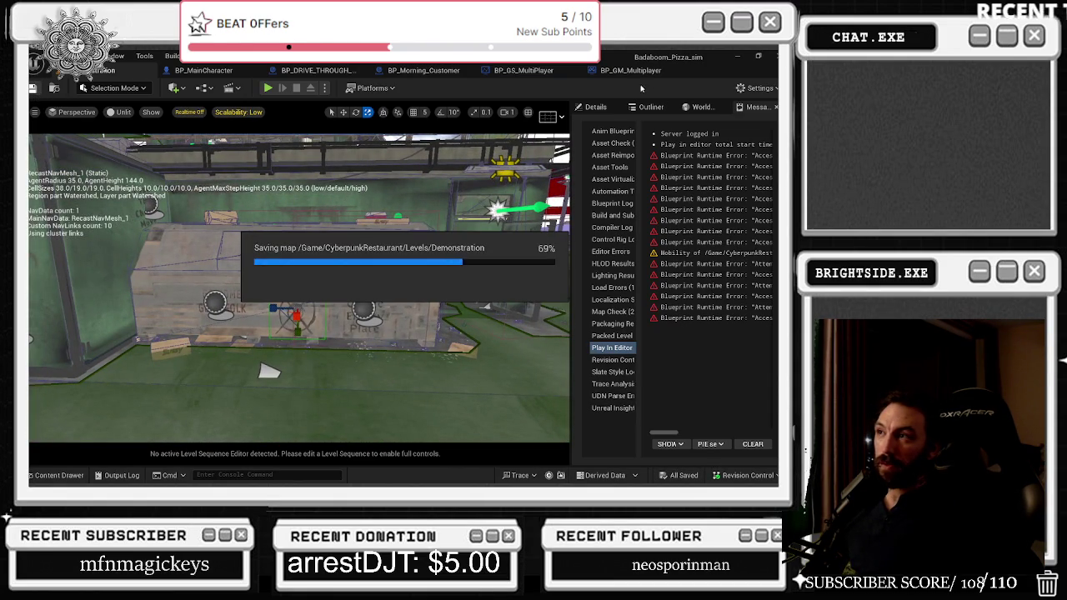
left_click(591, 72)
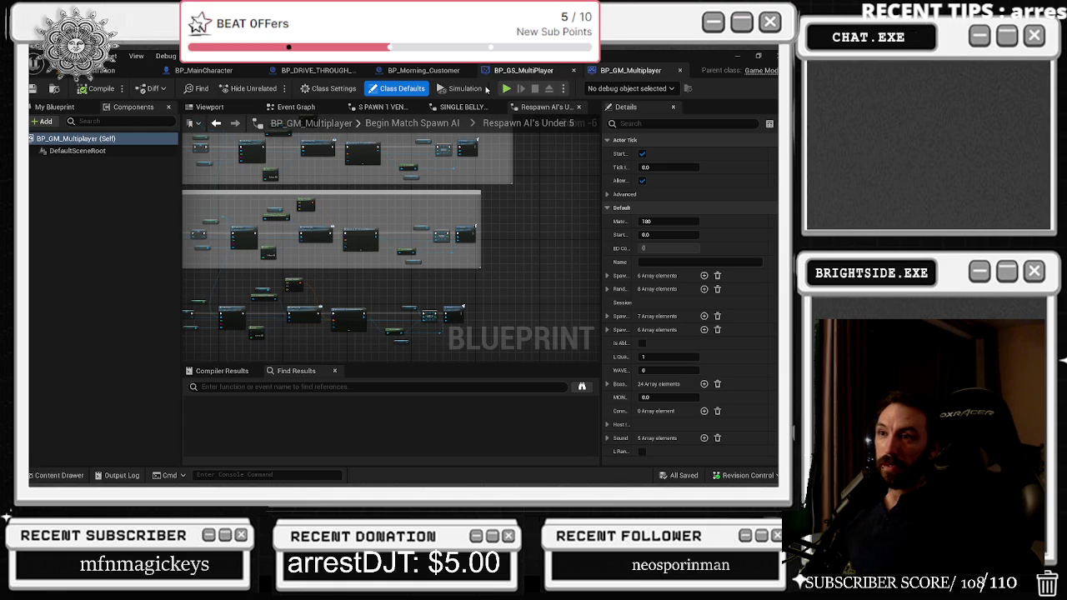
left_click(428, 72)
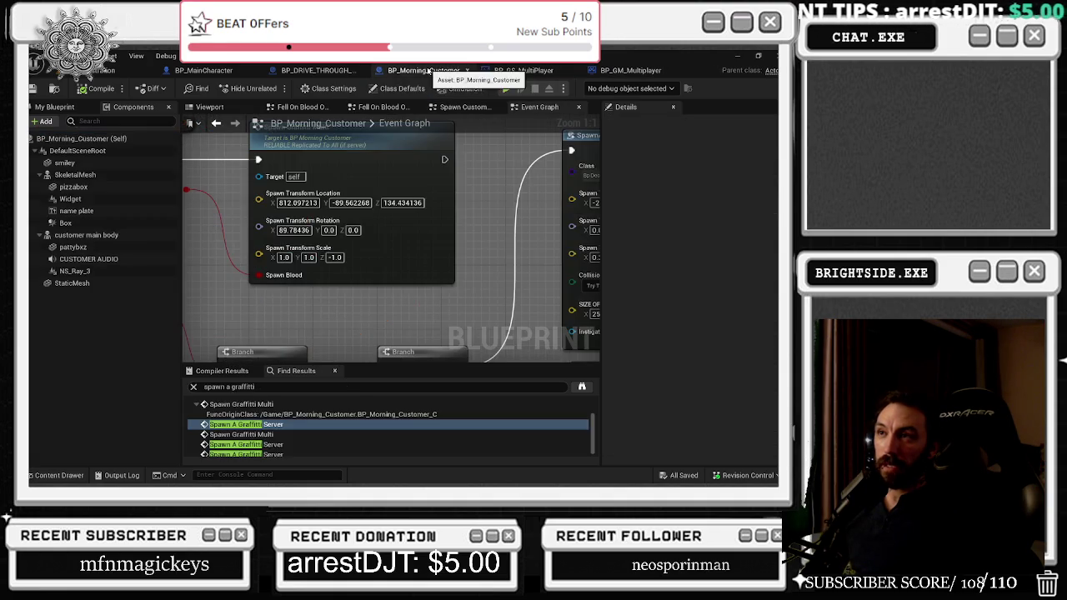
left_click(317, 72)
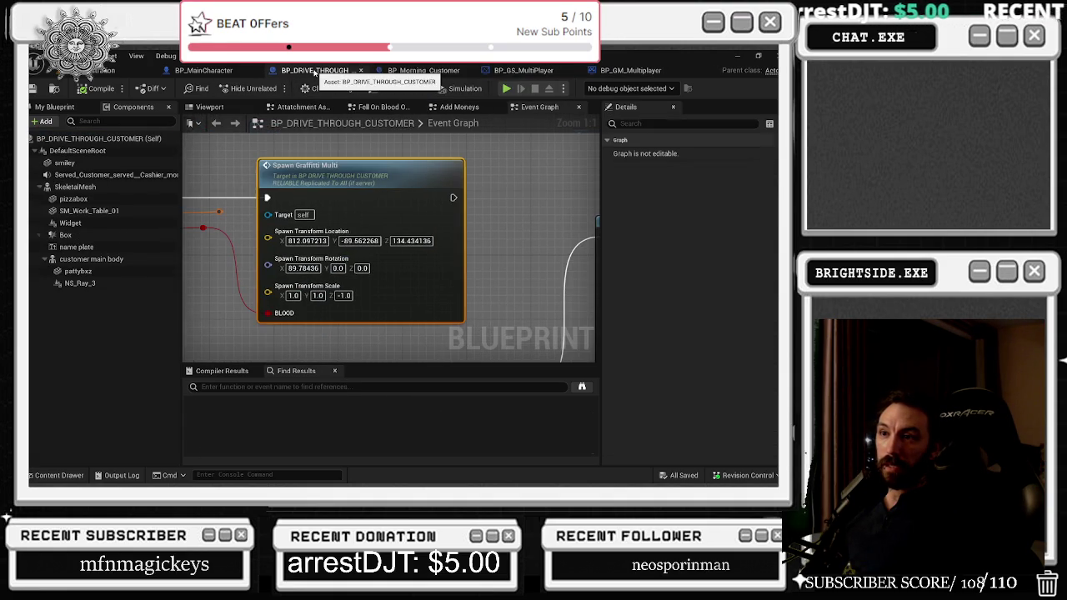
left_click(117, 70)
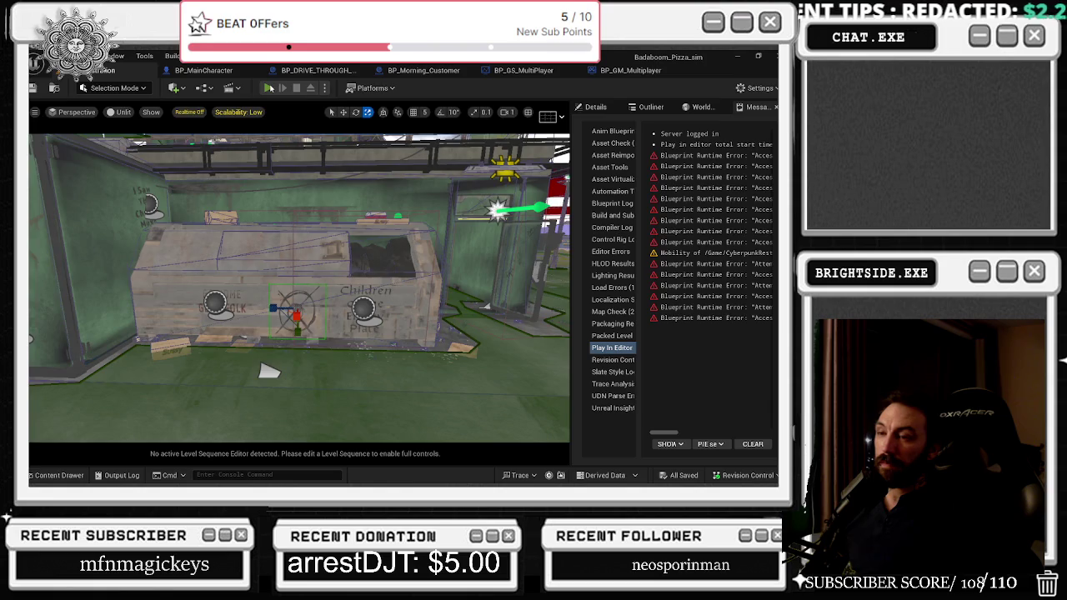
left_click(269, 88)
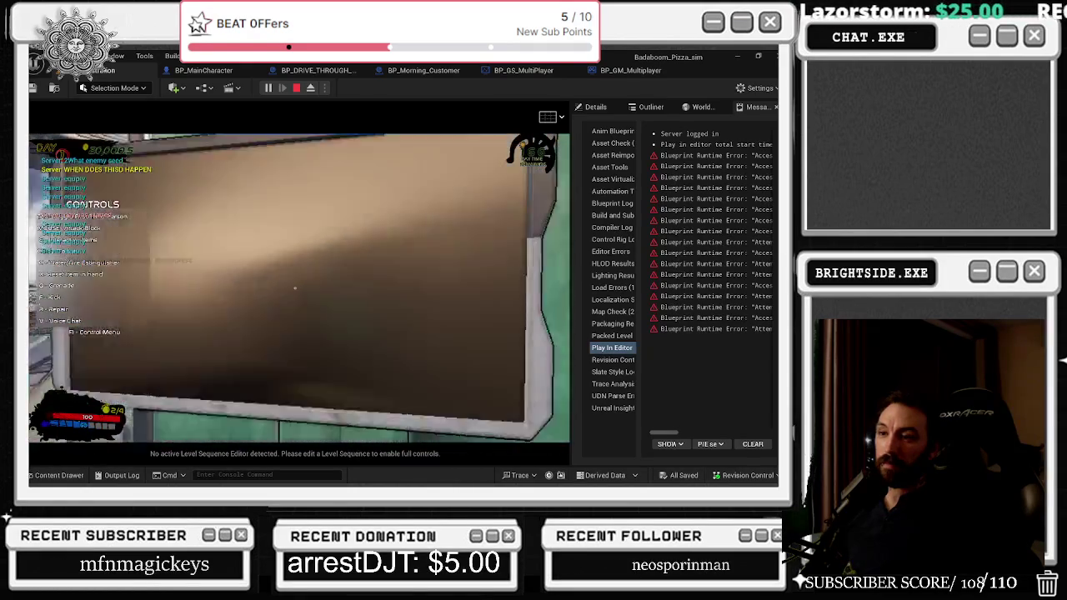
- Open and close the in-game build/store menu, then spray graffiti toward the dumpster
key("Tab")
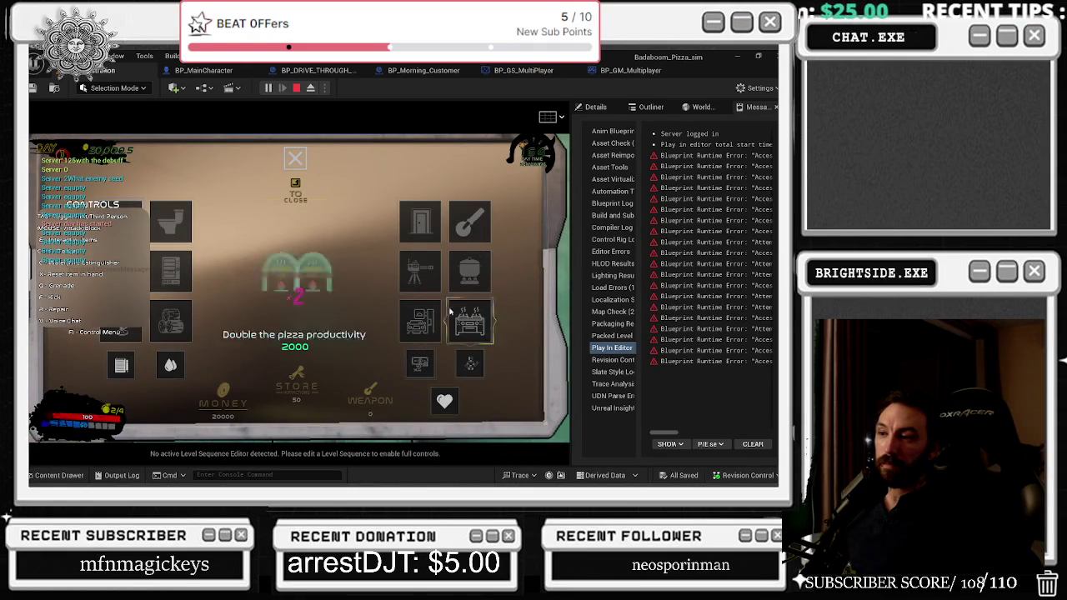
left_click(450, 311)
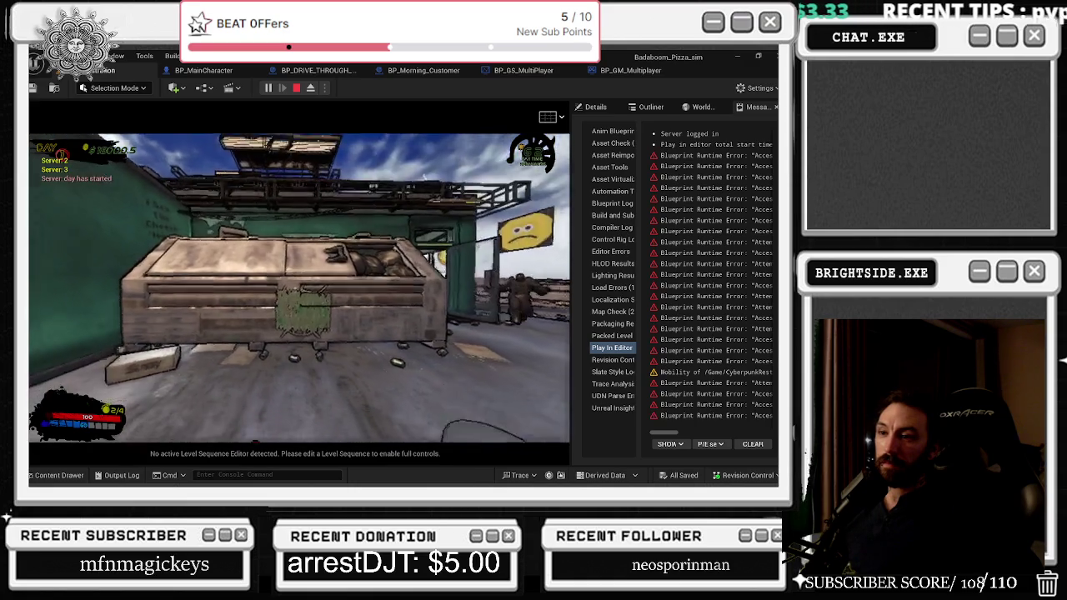
key("w")
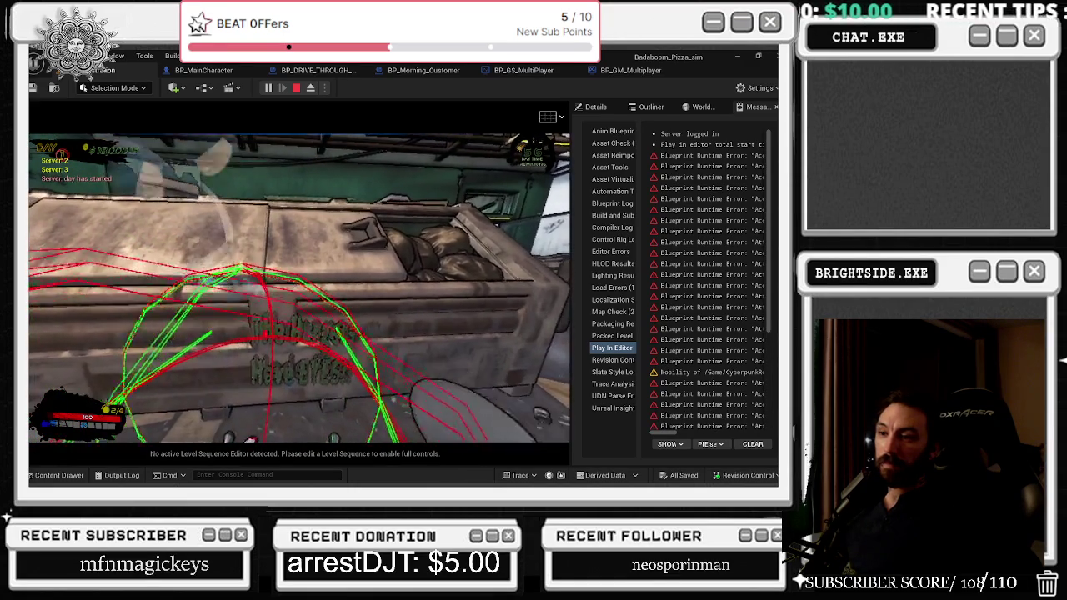
- Stop play and inspect the Spawn Transform Location pin on BP_Morning_Customer's Spawn Graffiti Multi node
key("Escape")
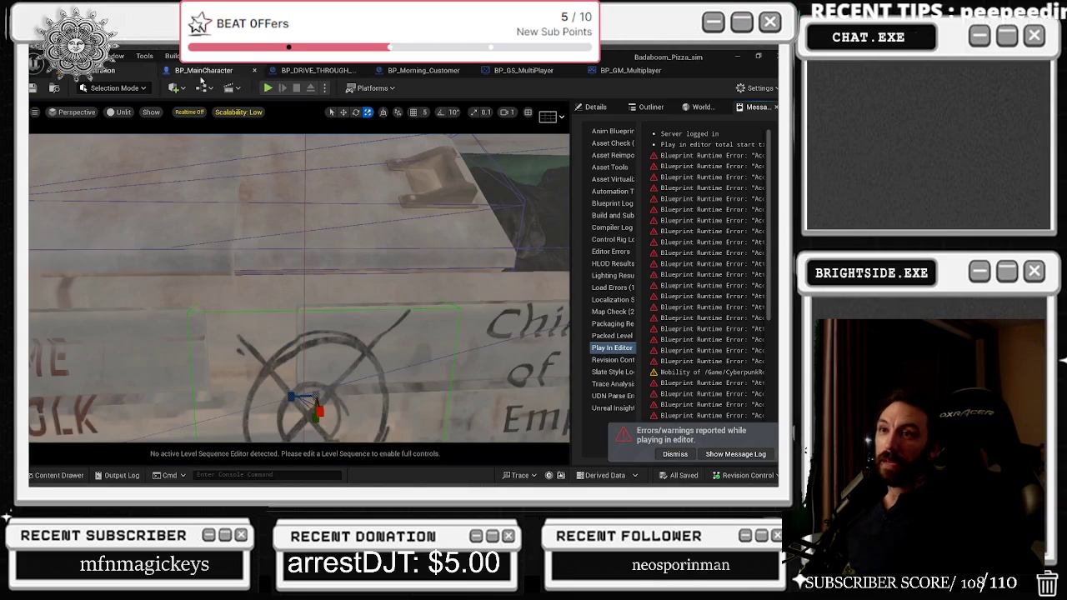
left_click(386, 72)
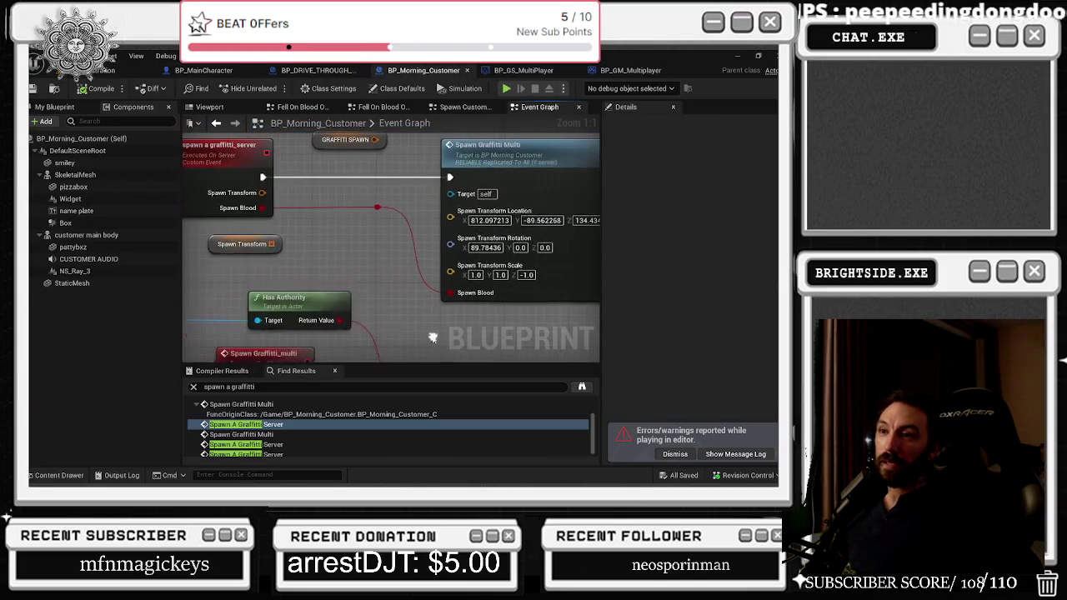
right_click(479, 219)
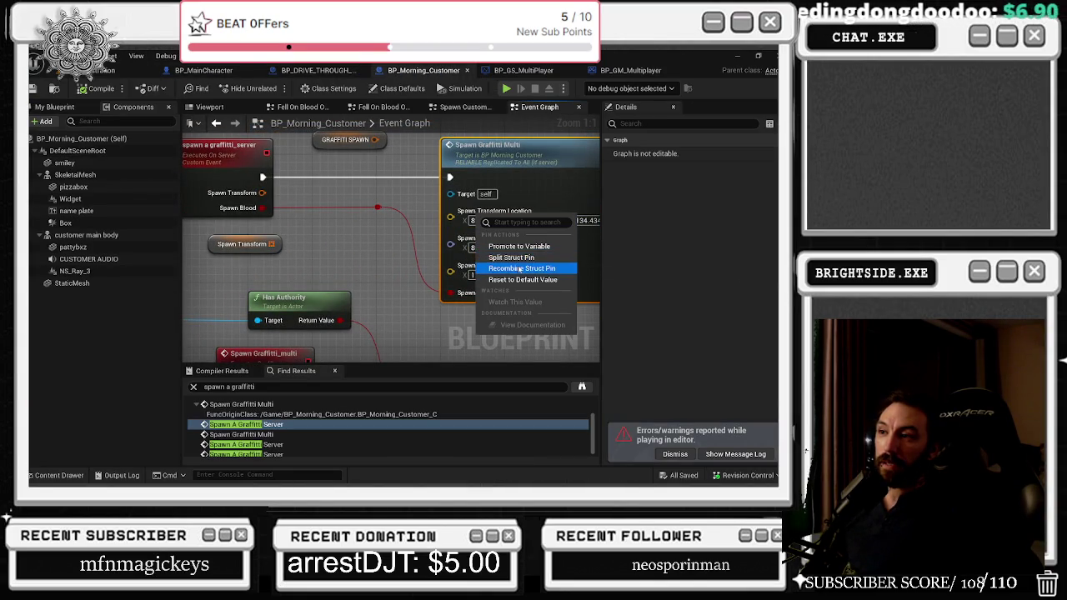
key("Escape")
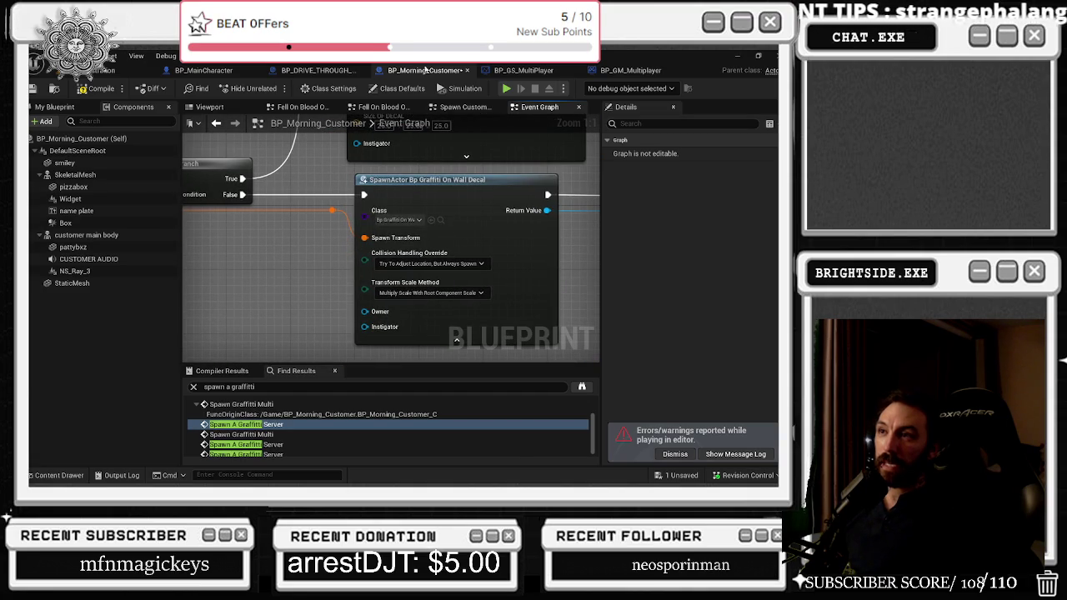
- Pan BP_DRIVE_THROUGH_CUSTOMER's graph past the SpawnActor node to the graffiti server and multicast events
left_click(316, 73)
mouse_move(244, 184)
left_mouse_down()
mouse_move(278, 172)
mouse_move(372, 207)
left_mouse_up()
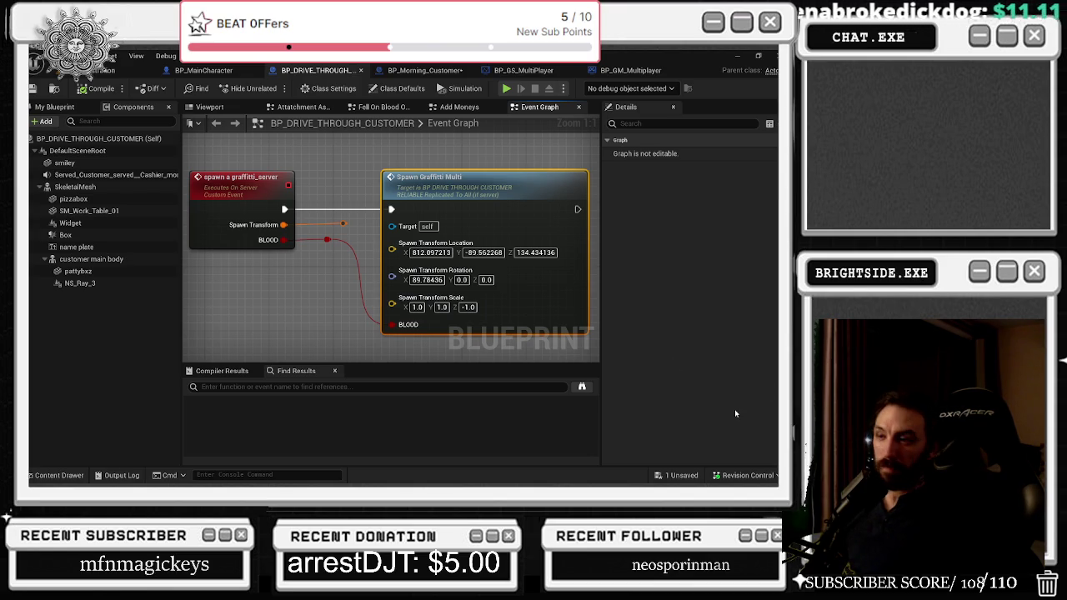
scroll(369, 349, "down", 2)
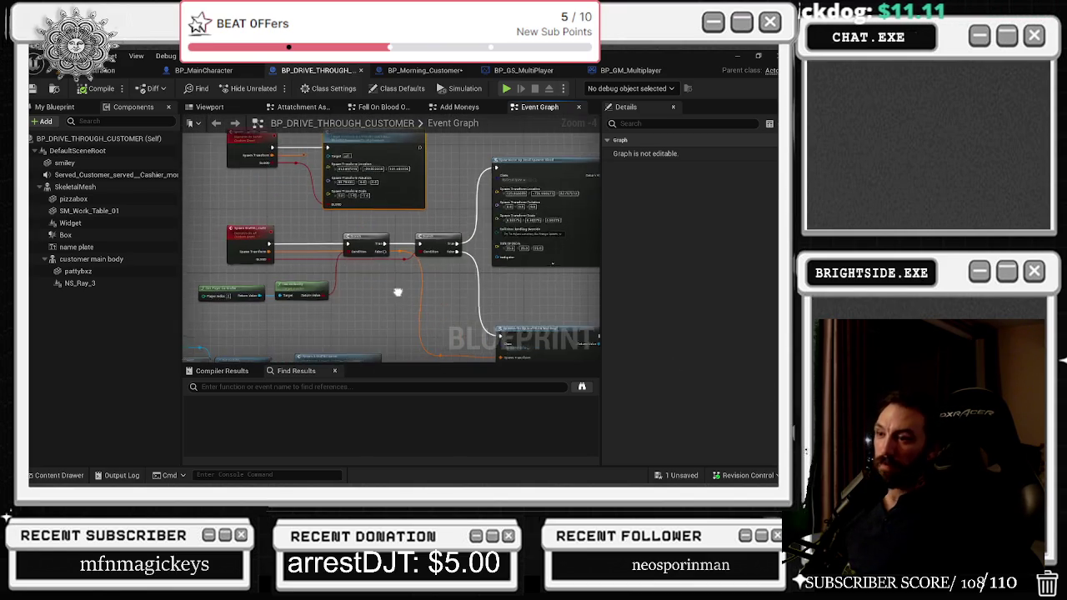
scroll(381, 296, "up", 1)
mouse_move(190, 246)
left_mouse_down()
mouse_move(445, 297)
mouse_move(185, 367)
left_mouse_up()
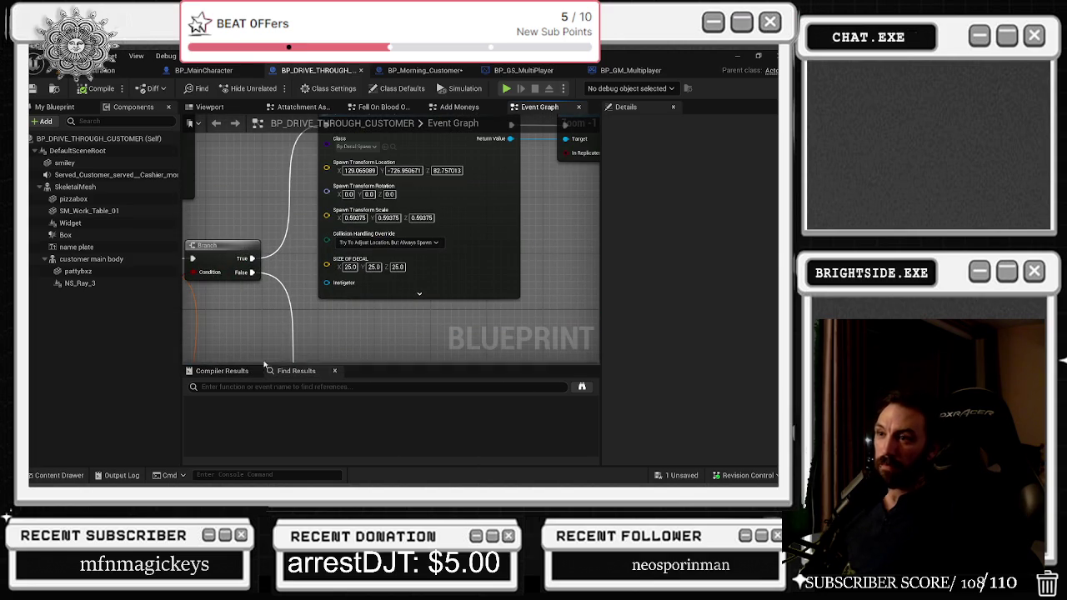
mouse_move(358, 339)
left_mouse_down()
mouse_move(408, 365)
mouse_move(373, 116)
left_mouse_up()
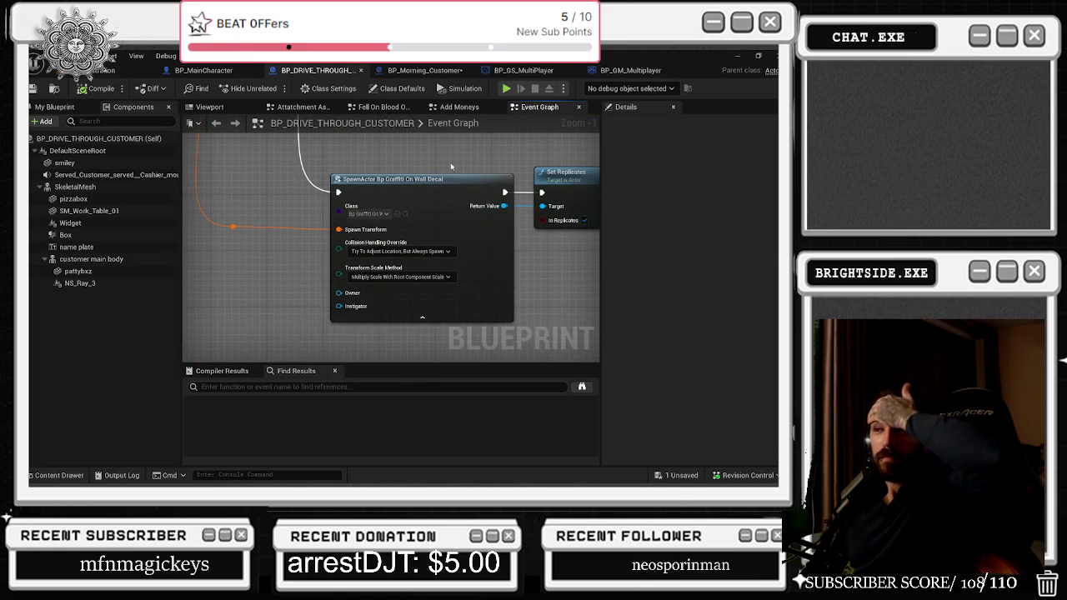
left_click_drag(451, 167, 584, 361)
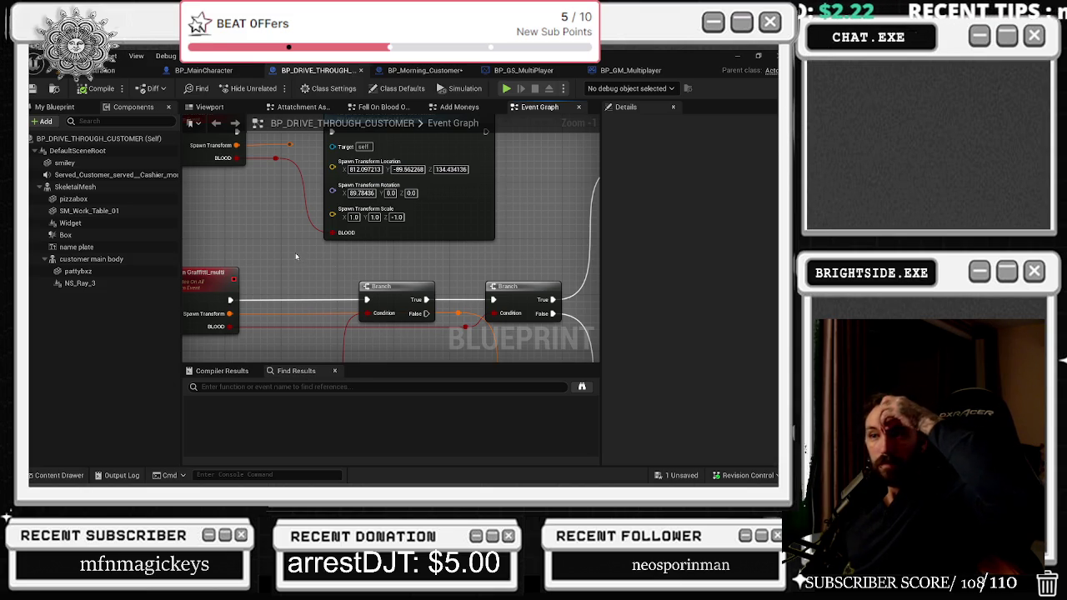
left_click_drag(303, 261, 180, 117)
mouse_move(345, 251)
left_mouse_down()
mouse_move(416, 164)
mouse_move(425, 207)
left_mouse_up()
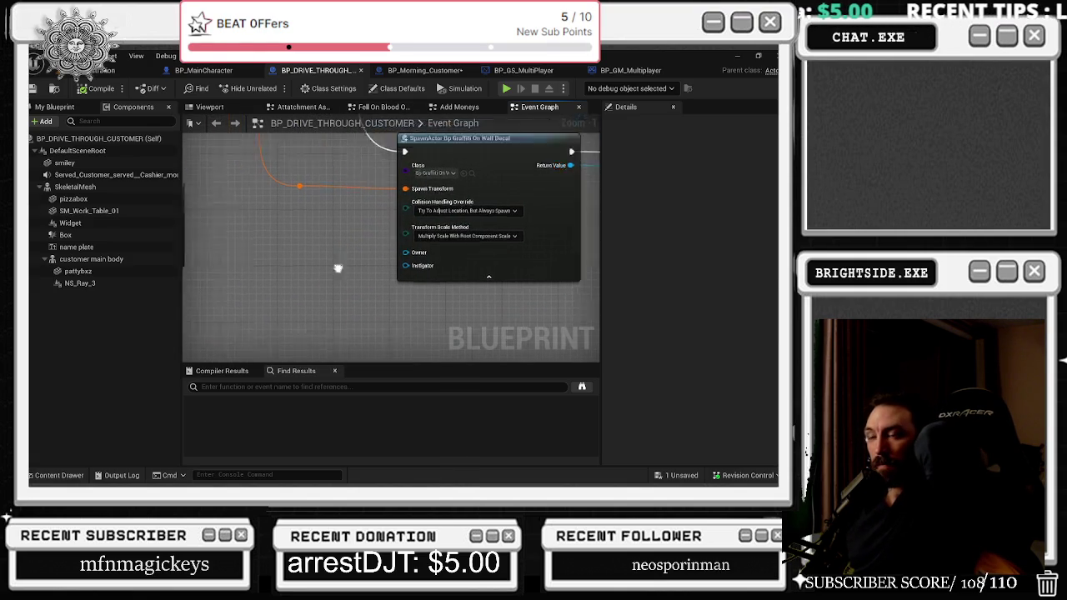
mouse_move(338, 267)
left_mouse_down()
mouse_move(392, 325)
mouse_move(454, 238)
mouse_move(452, 223)
left_mouse_up()
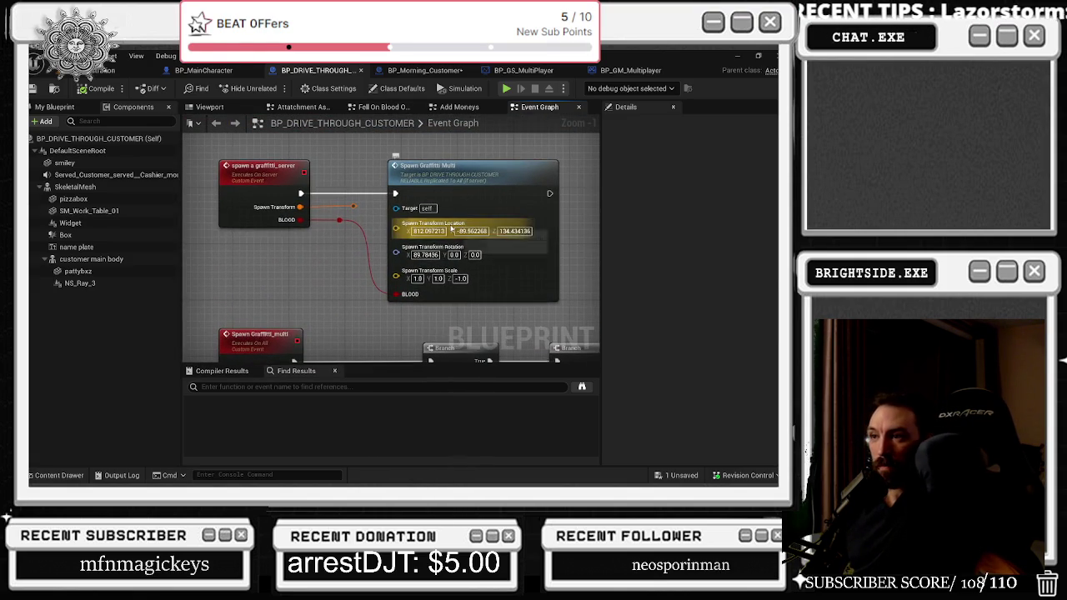
- Recombine the Spawn Graffiti Multi Spawn Transform pin and drop a GRAFFITI SPAWN getter into the graph
right_click(451, 225)
left_click(488, 279)
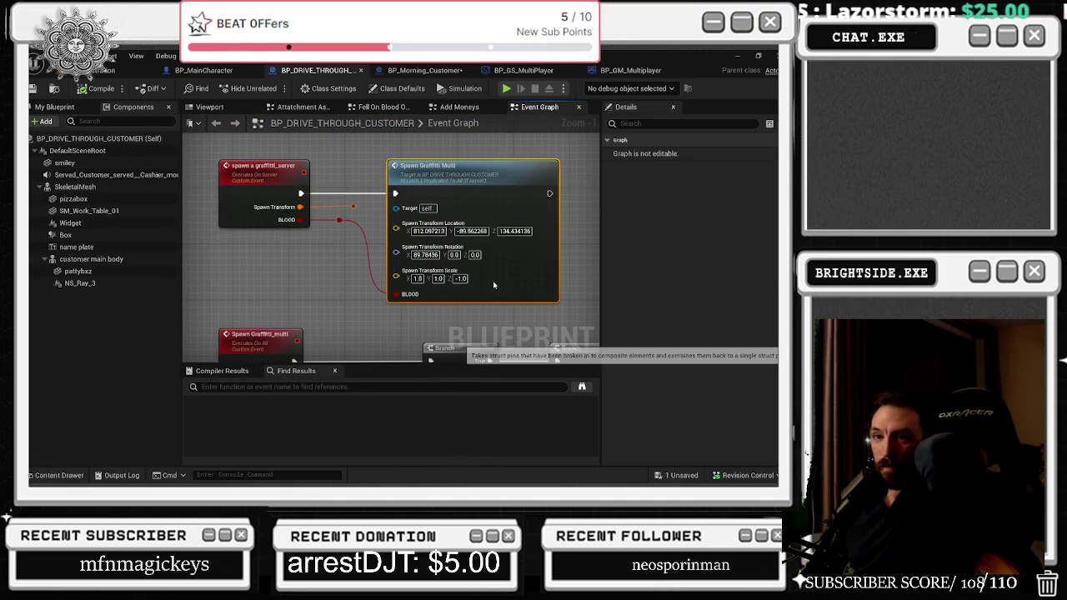
left_click(55, 107)
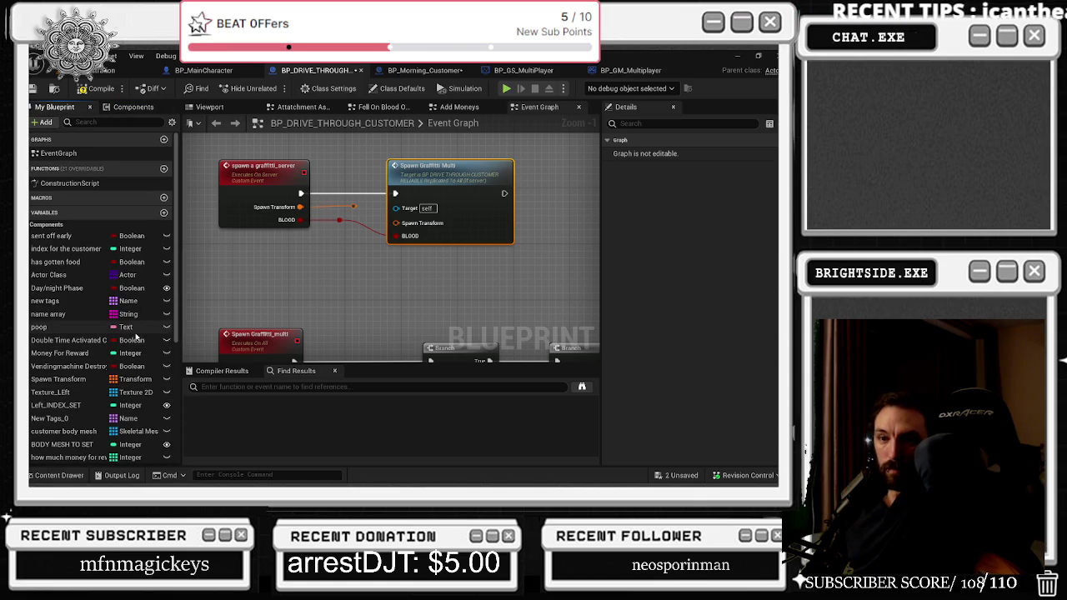
scroll(136, 336, "down", 5)
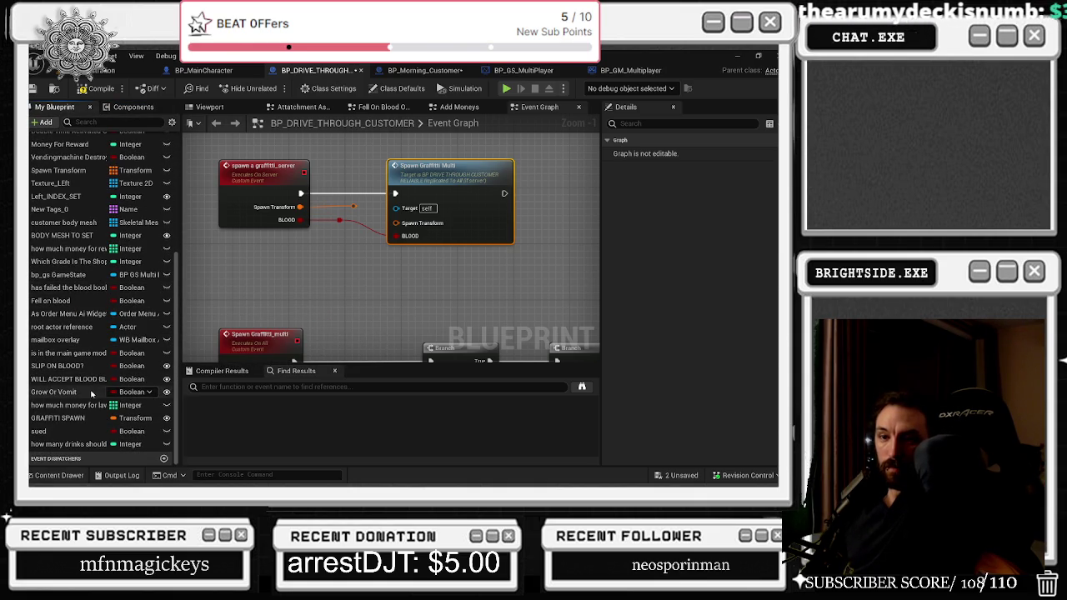
mouse_move(67, 418)
left_mouse_down()
mouse_move(301, 168)
mouse_move(306, 146)
mouse_move(379, 171)
mouse_move(395, 223)
left_mouse_up()
- Add a GRAFFITI SPAWN getter, compile, and list every reference to GRAFFITI SPAWN
left_click(350, 157)
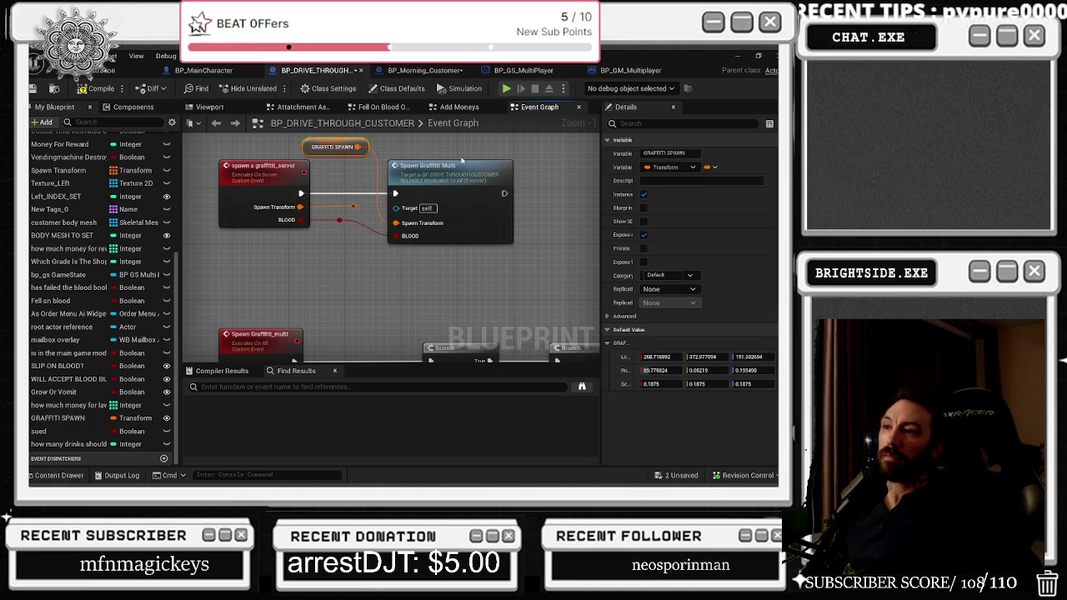
left_click(113, 88)
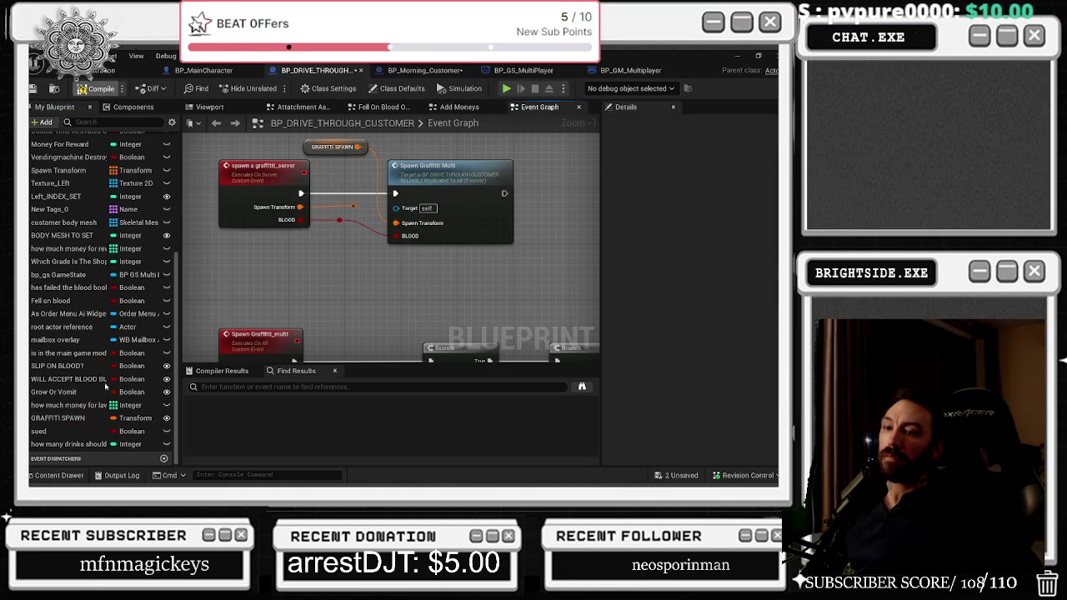
right_click(75, 418)
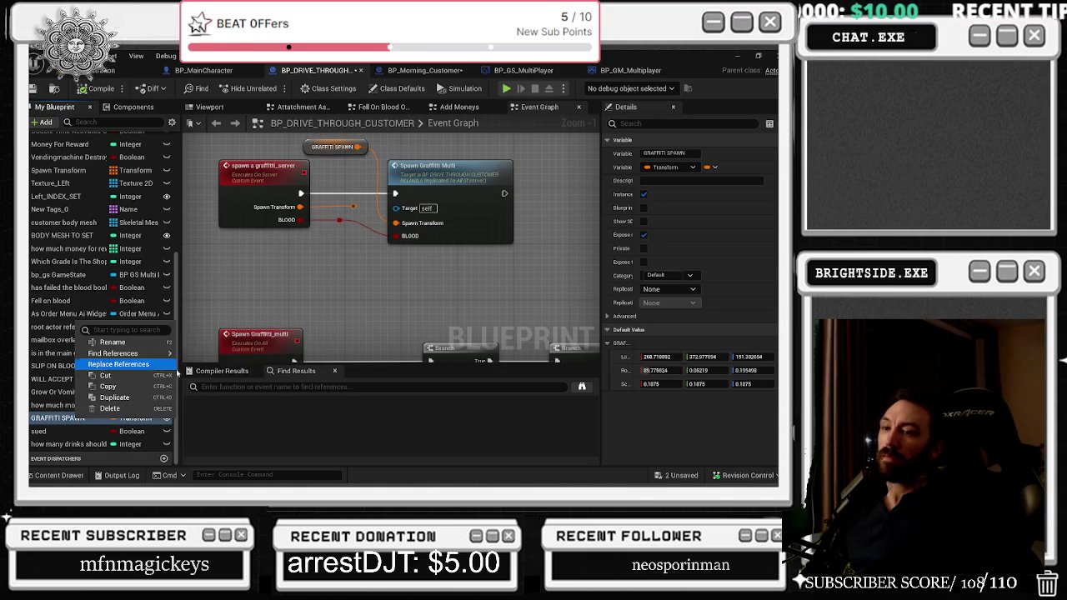
mouse_move(125, 354)
left_click(230, 370)
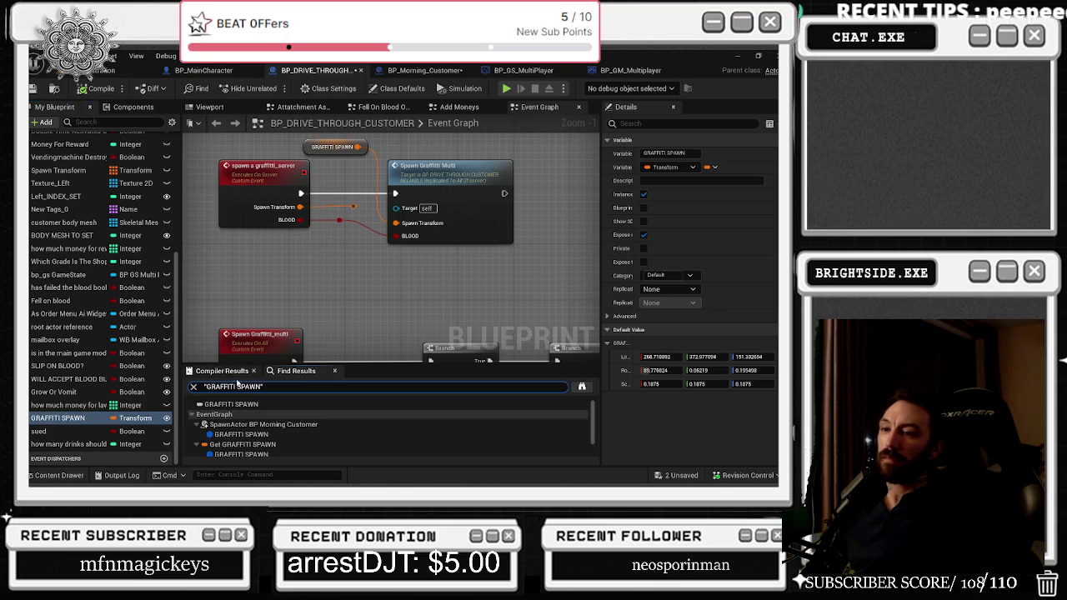
scroll(298, 429, "down", 1)
left_click(298, 428)
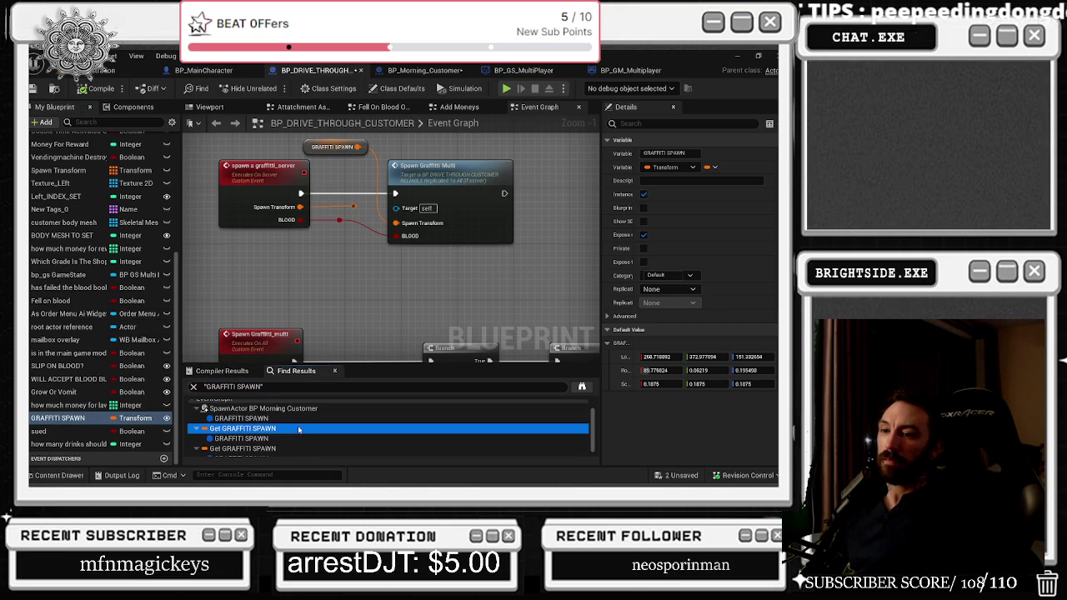
scroll(299, 429, "down", 1)
- Save the customer blueprints via the unsaved-content list and start a play-in-editor session
left_click(36, 88)
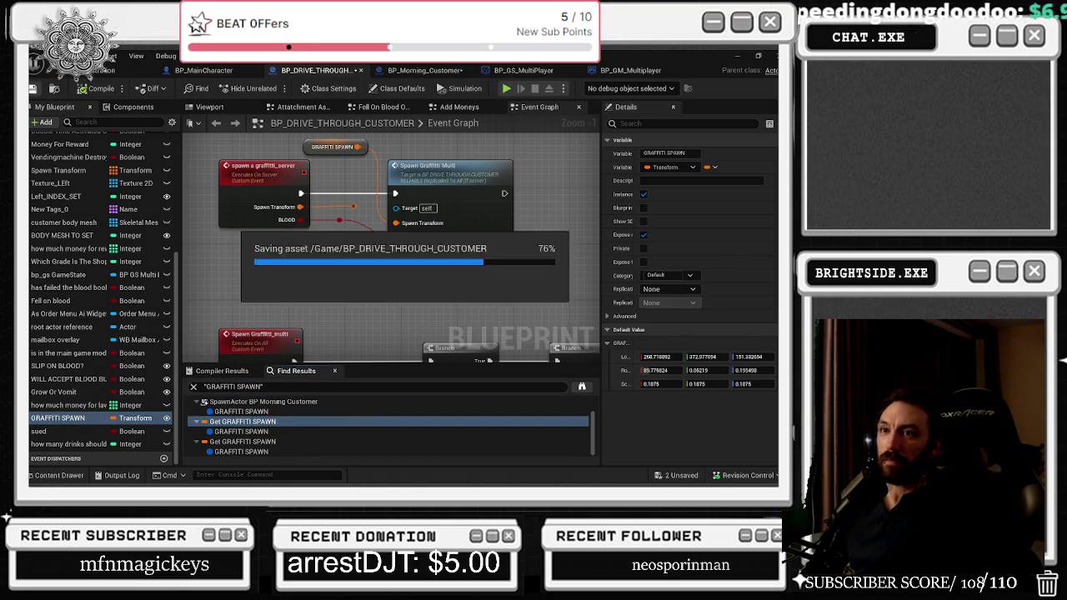
key("alt+Tab")
left_click(672, 473)
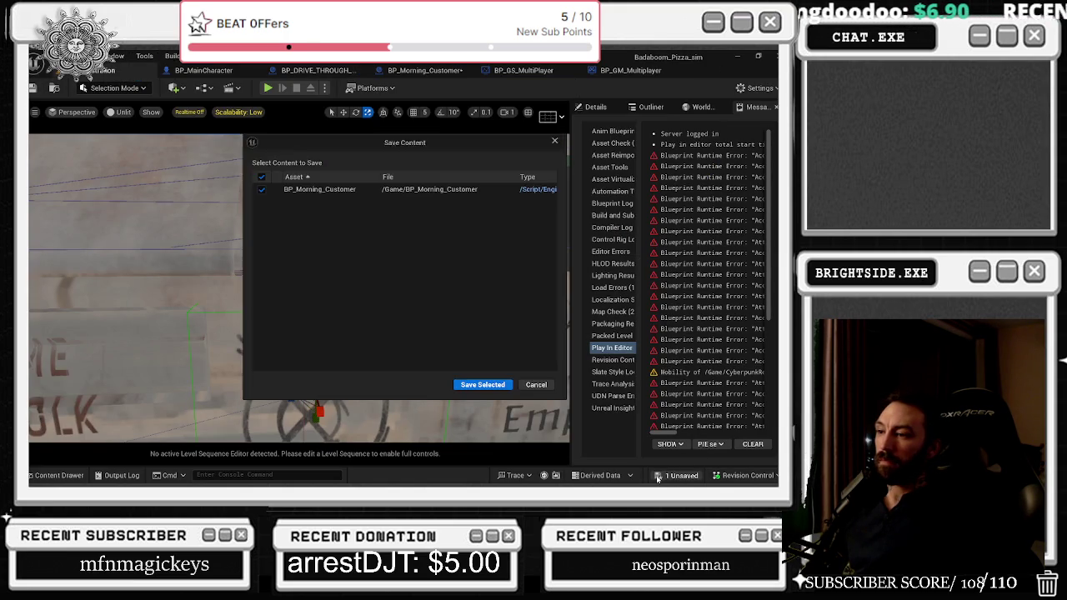
left_click(484, 383)
left_click(267, 87)
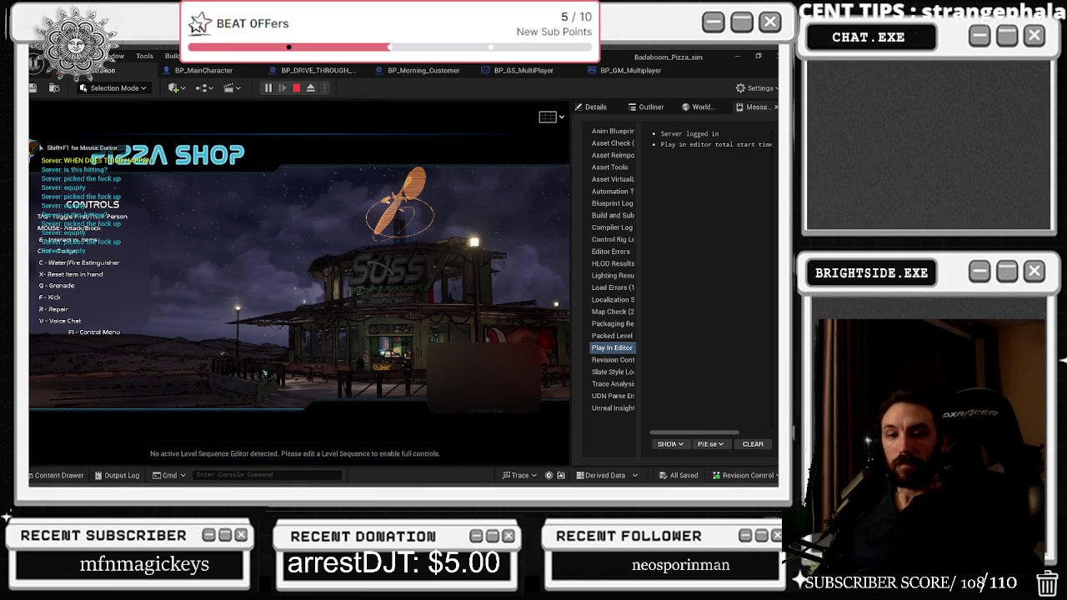
- Walk from the kitchen through the parking lot into the diner, switch to third-person, and check the build menu
key("alt+Tab")
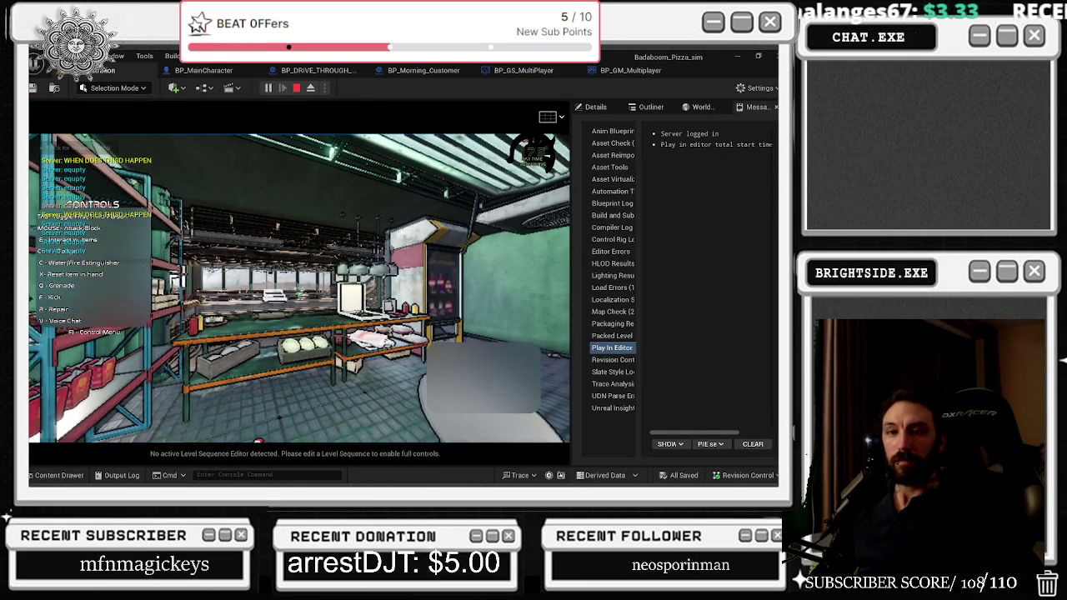
left_click(300, 288)
key("w")
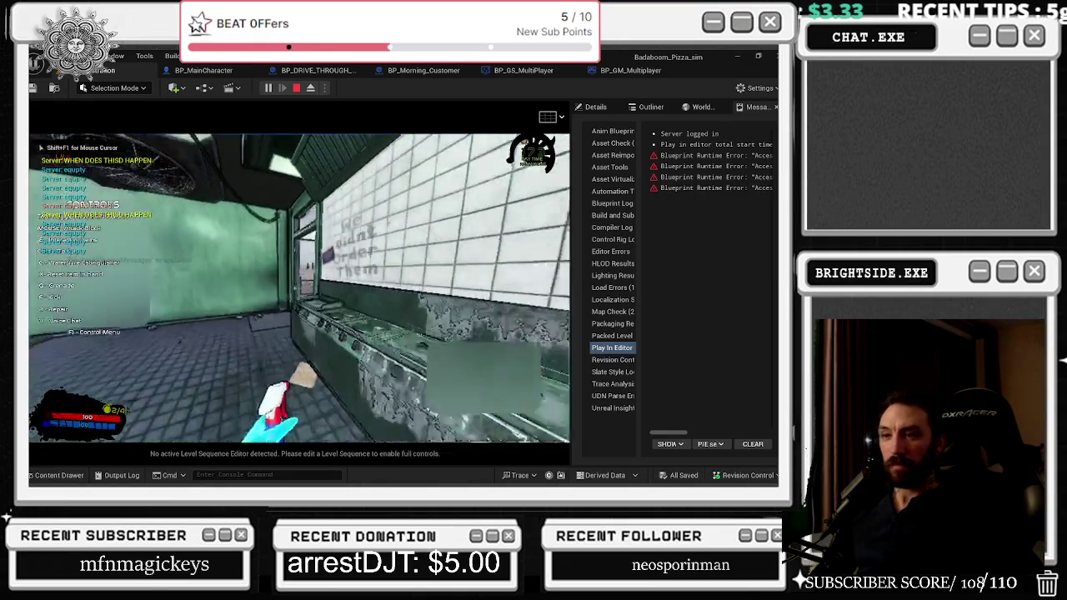
key("w")
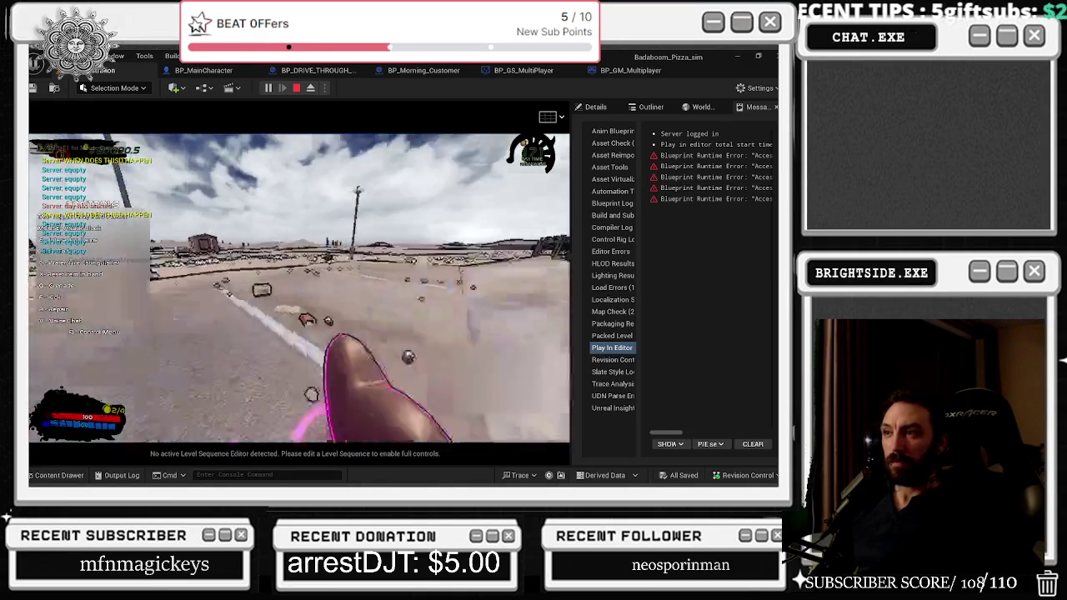
key("w")
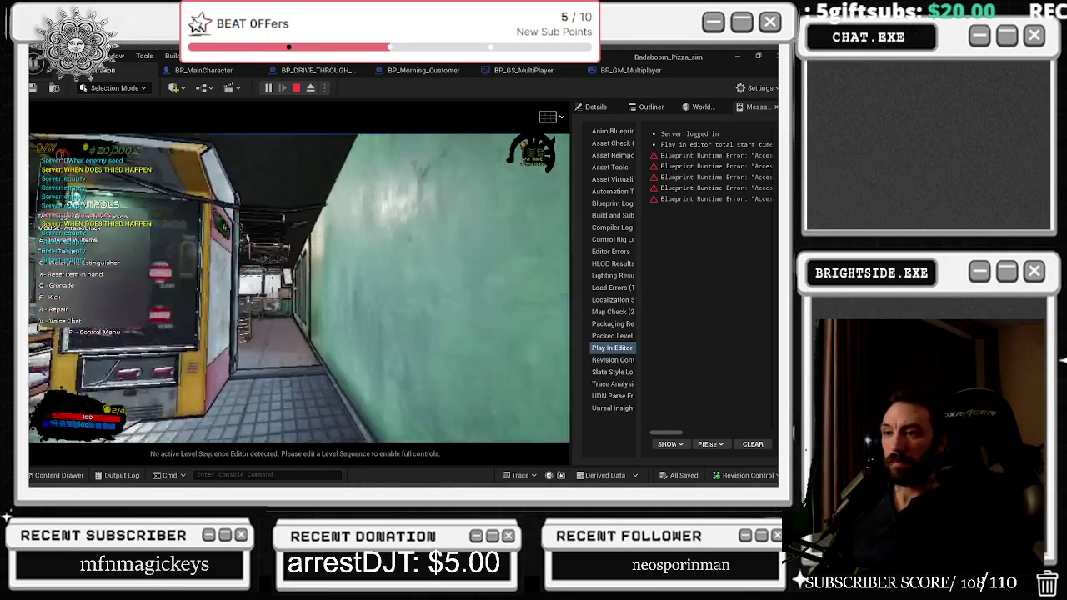
key("w")
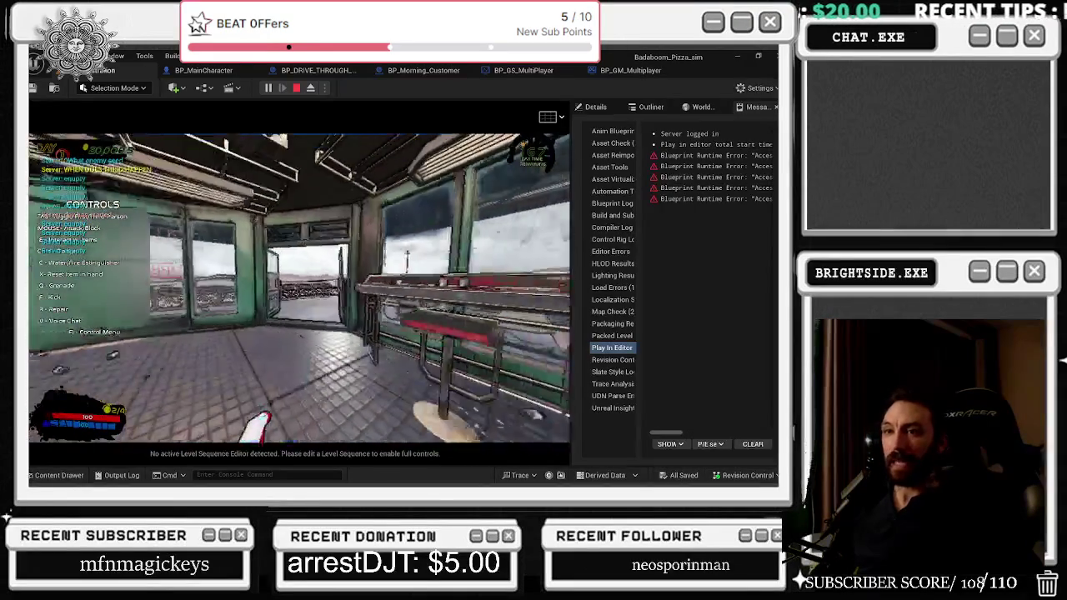
key("v")
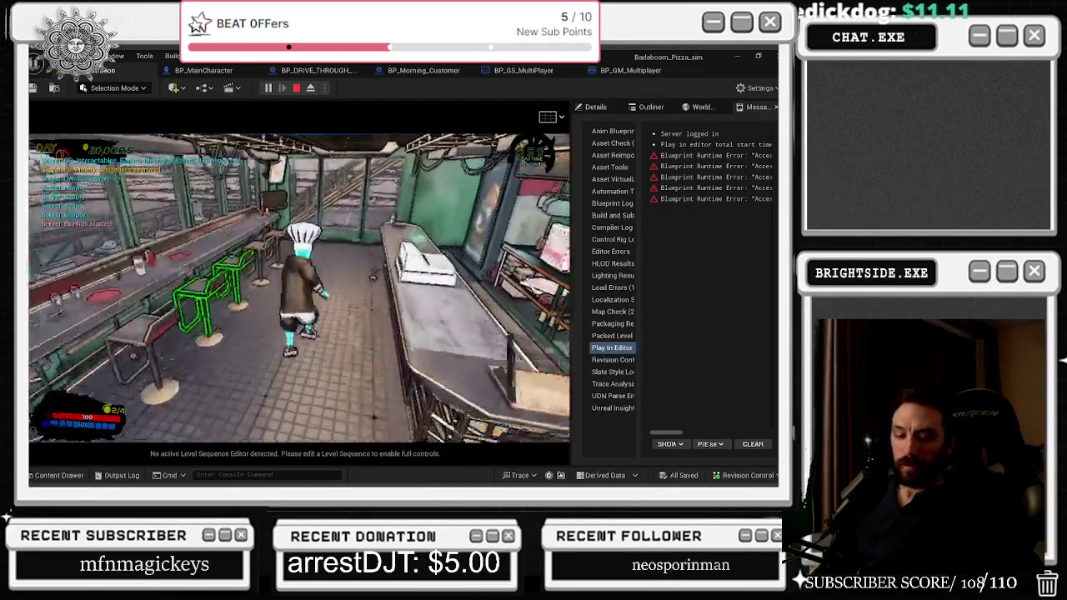
key("Tab")
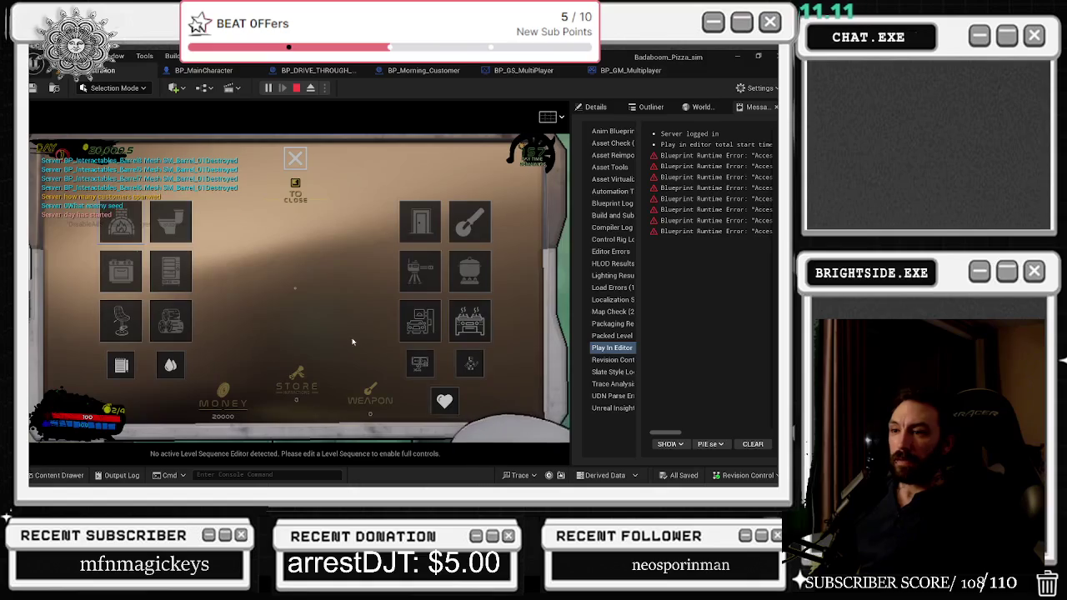
left_click(411, 329)
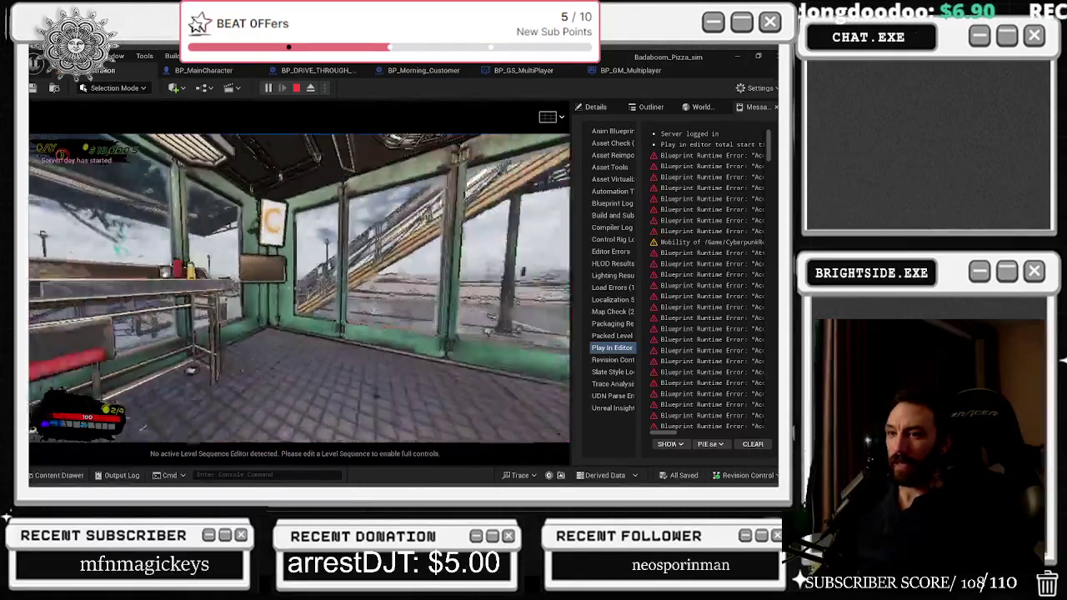
- Check the in-game shop rank panel and Customer/Graffiti/Establishment menu, then resume play
key("Tab")
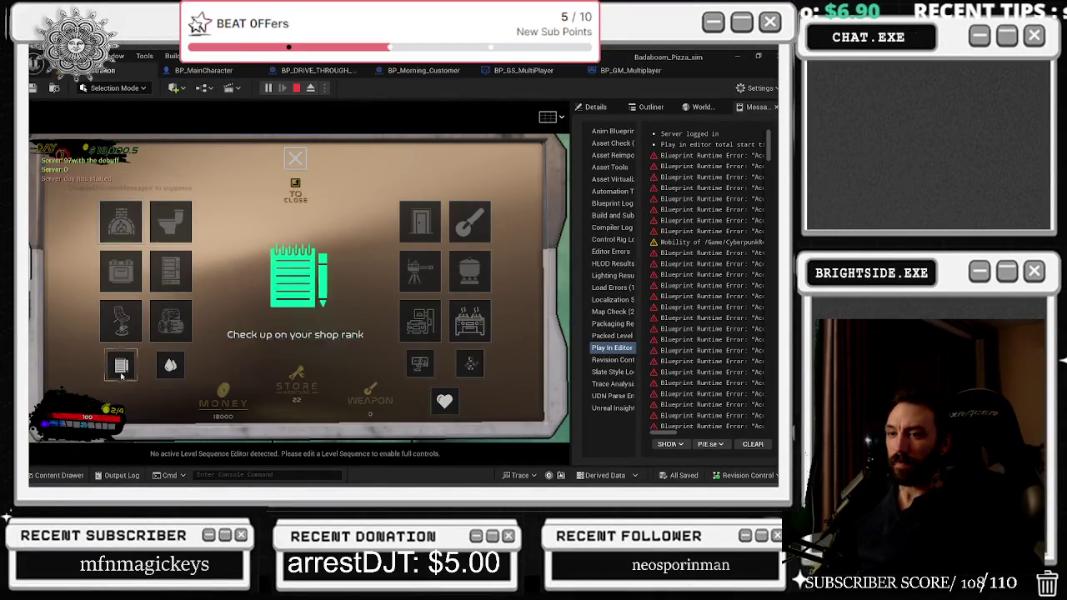
left_click(121, 364)
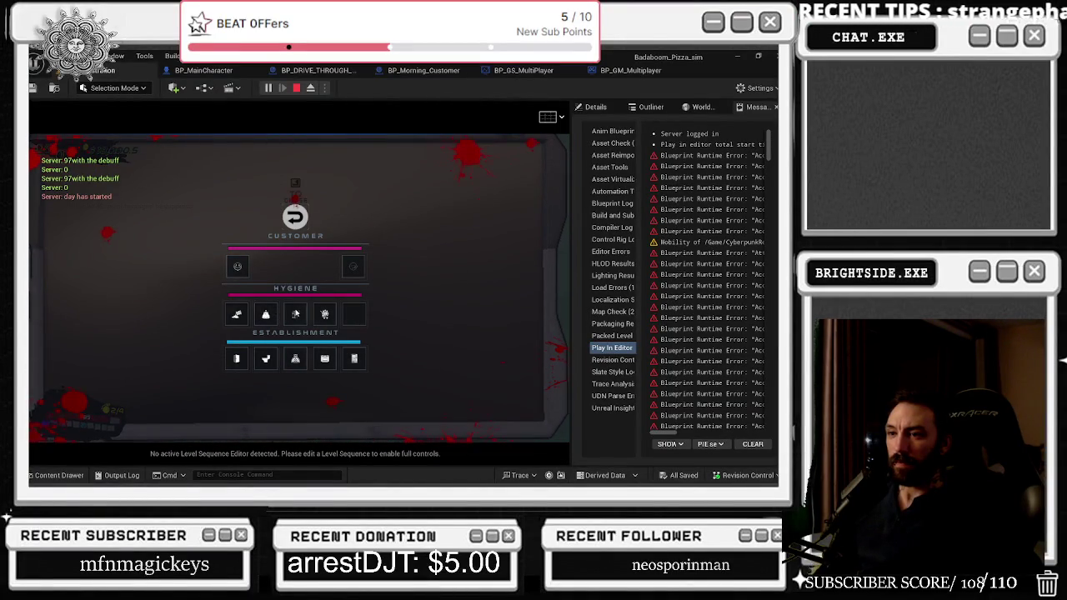
key("Tab")
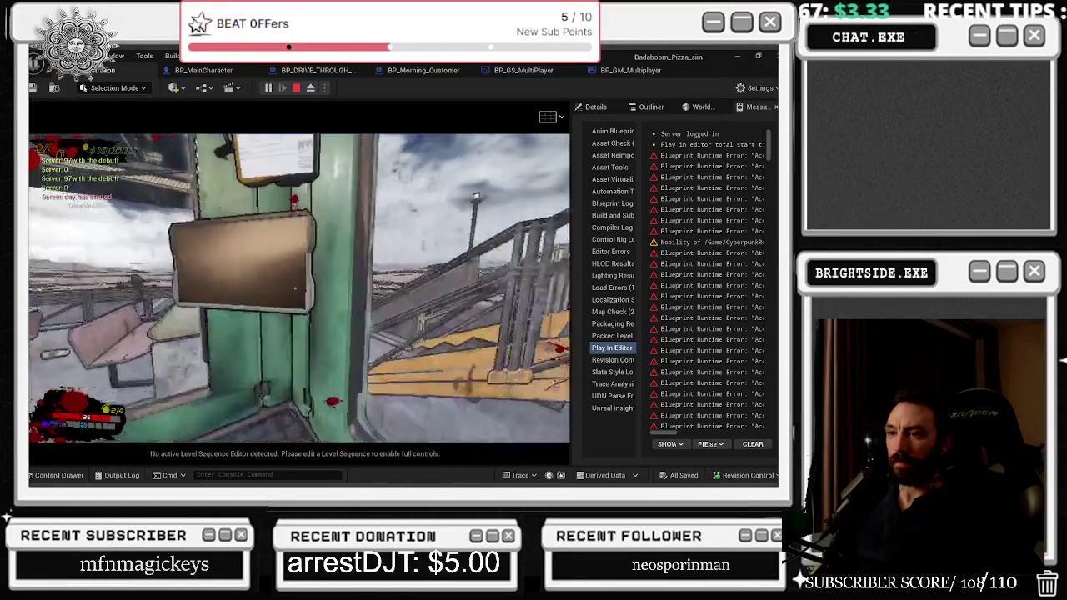
key("e")
key("Tab")
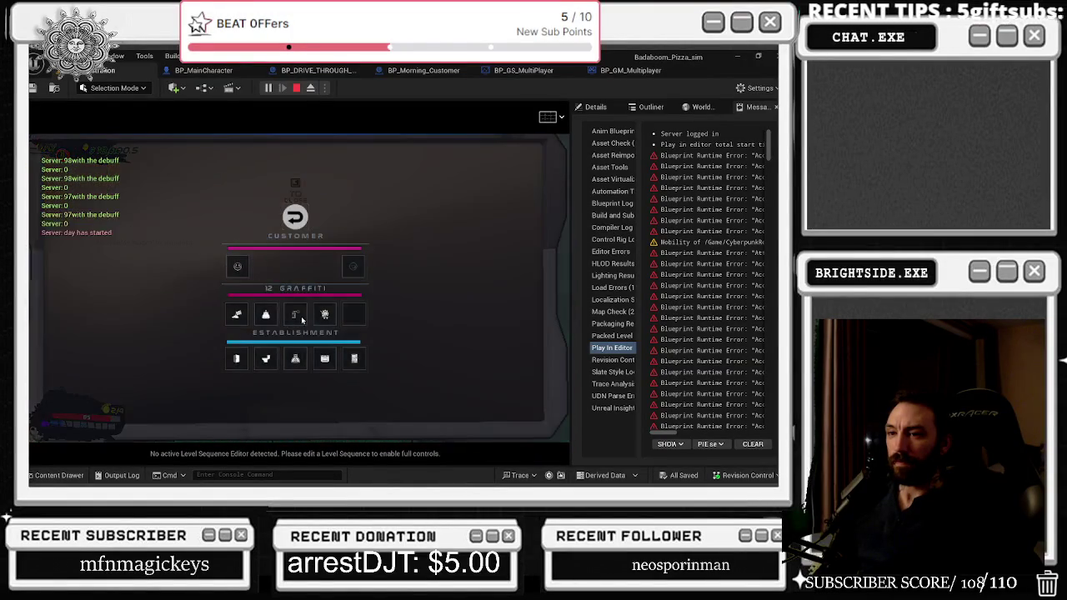
left_click(294, 318)
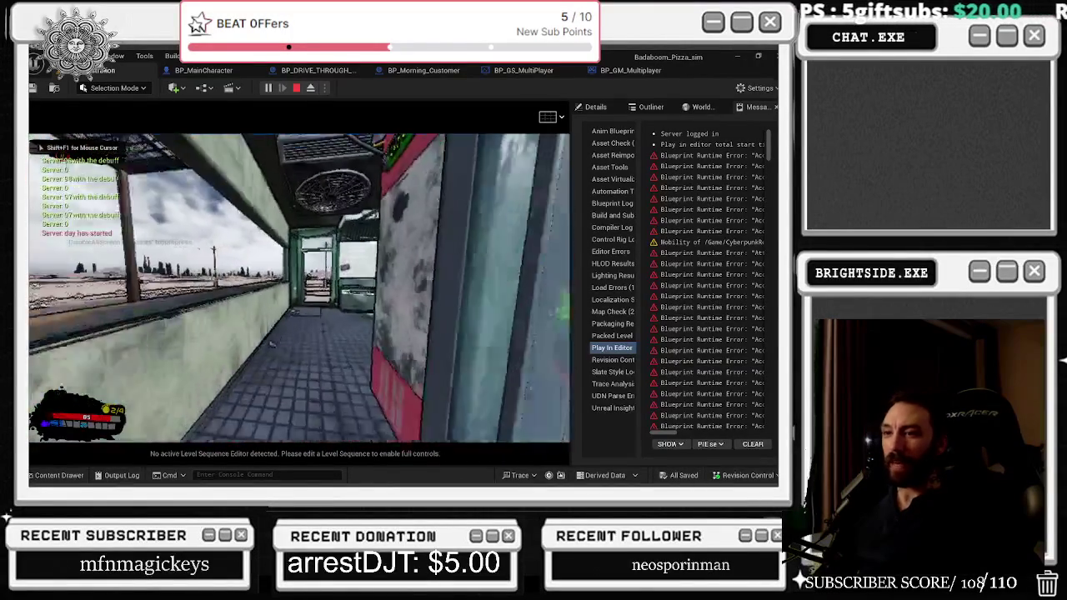
- Eject from the character and list the level's actors filtered by 'graff' in the Outliner
key("alt+Tab")
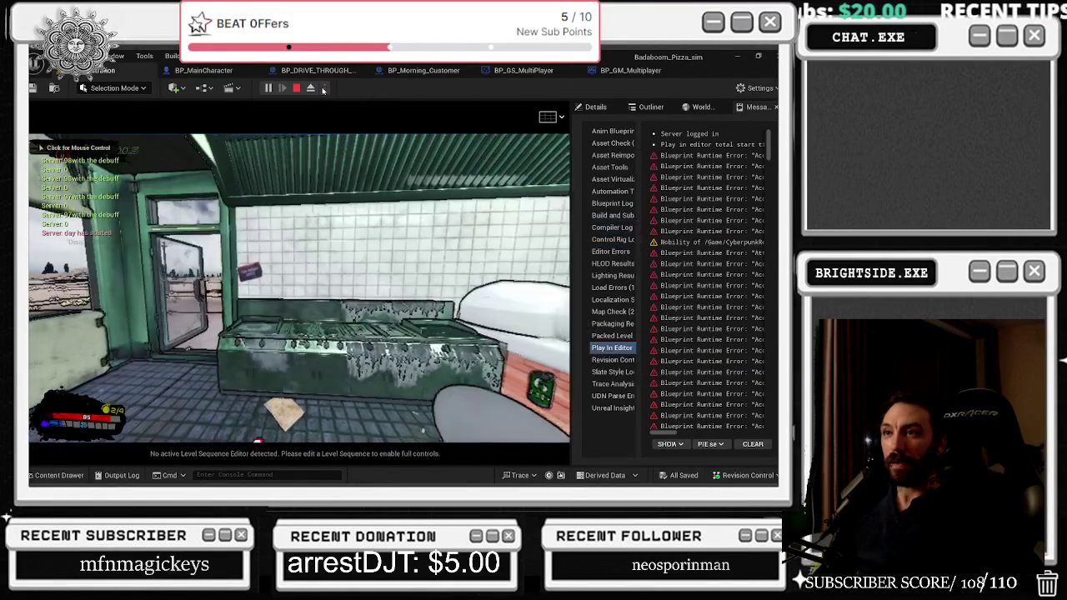
left_click(310, 89)
left_click(651, 107)
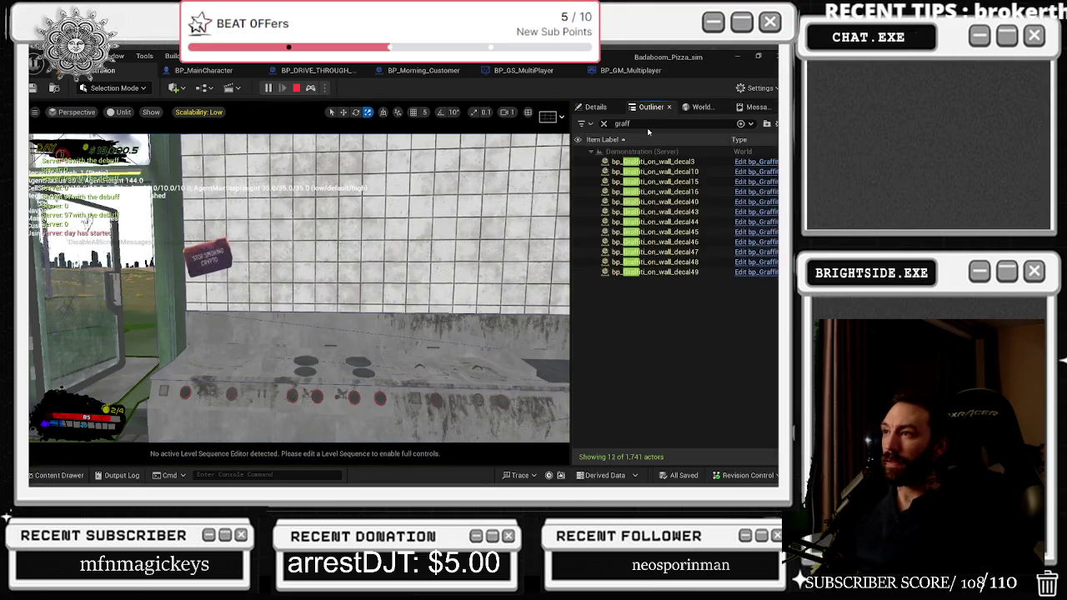
- Possess the character again, then eject once more to inspect the level
left_click(310, 89)
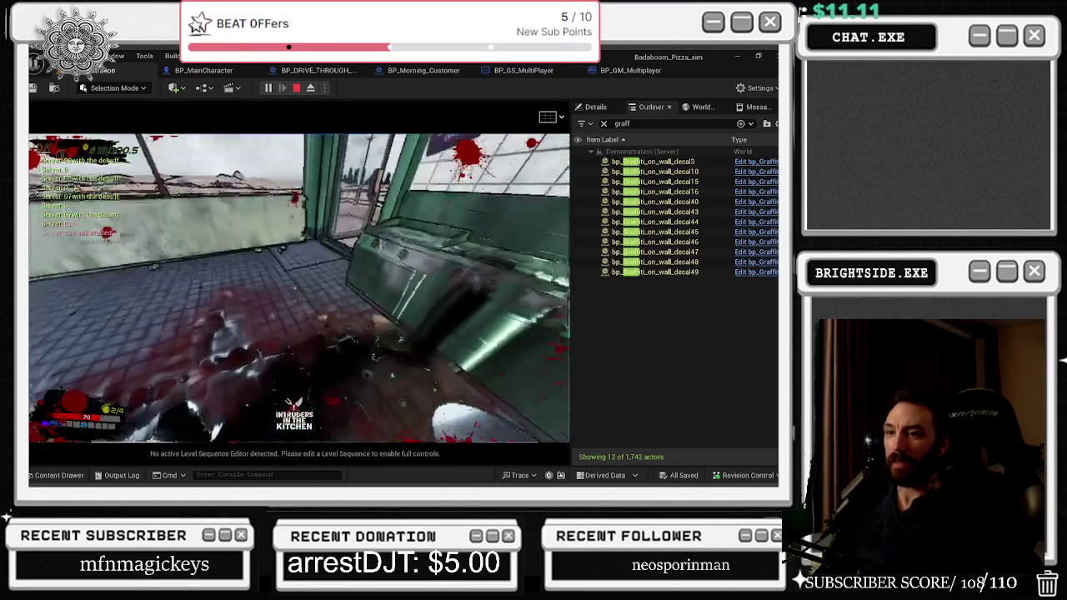
key("alt+Tab")
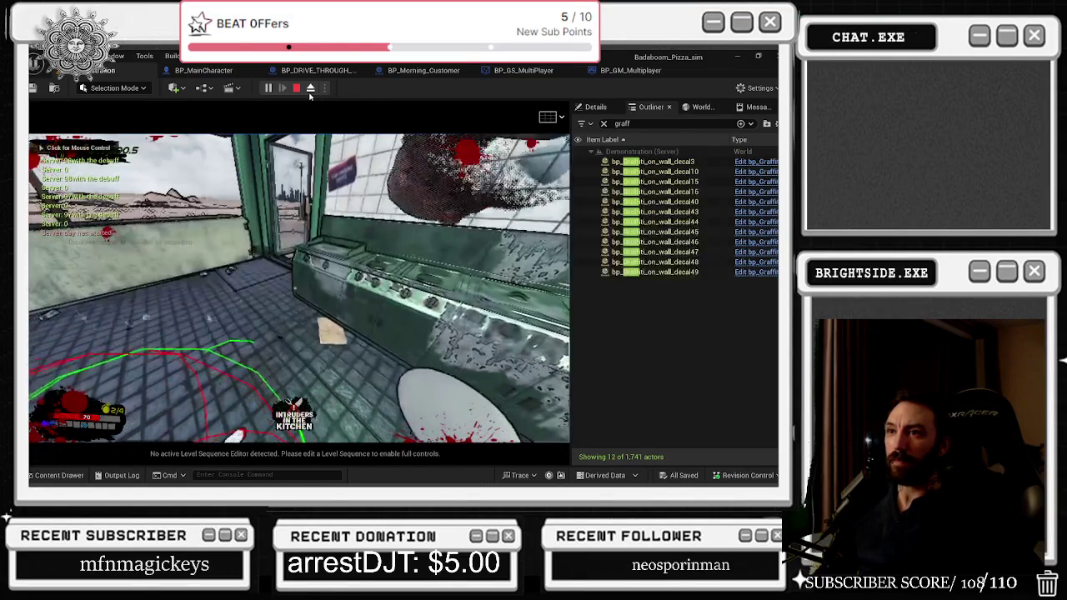
left_click(310, 88)
- Frame graffiti decals 3, 10, 15, 40 and 43 from the Outliner, then stop play-in-editor
left_click(656, 162)
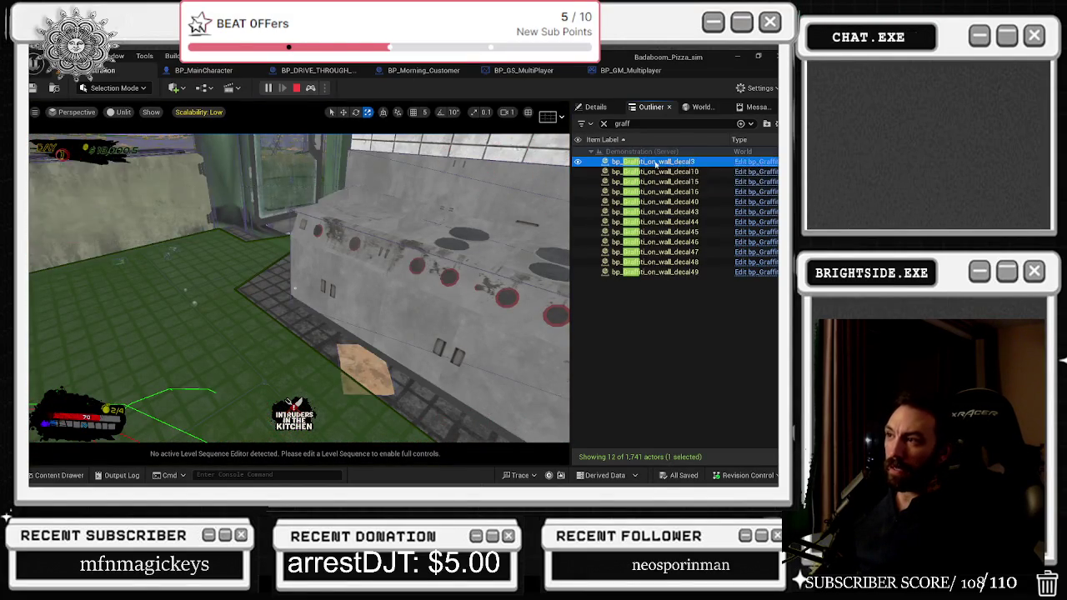
double_click(656, 161)
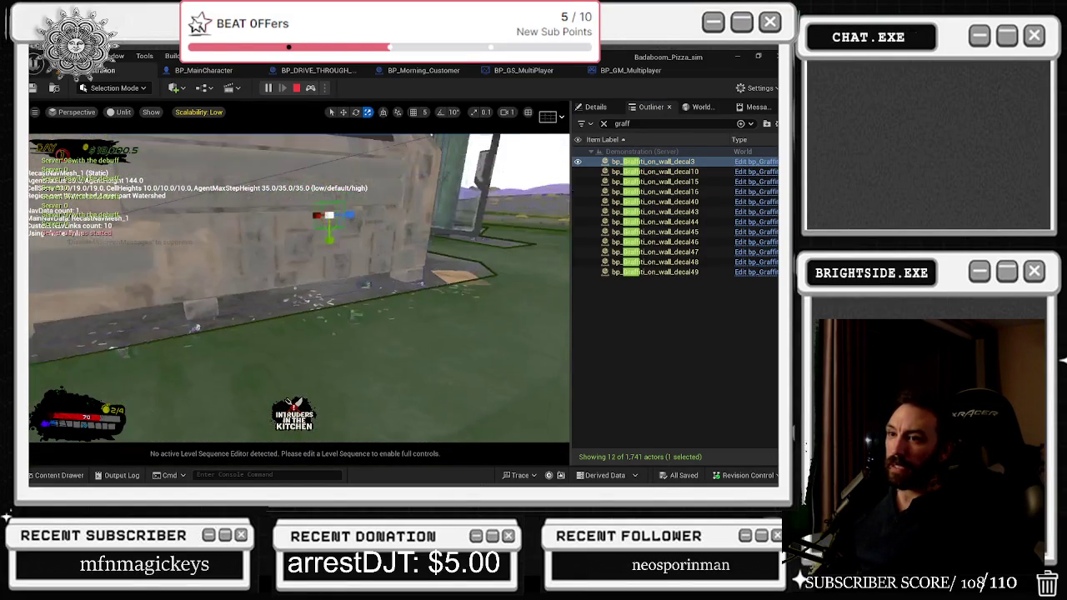
left_click(656, 171)
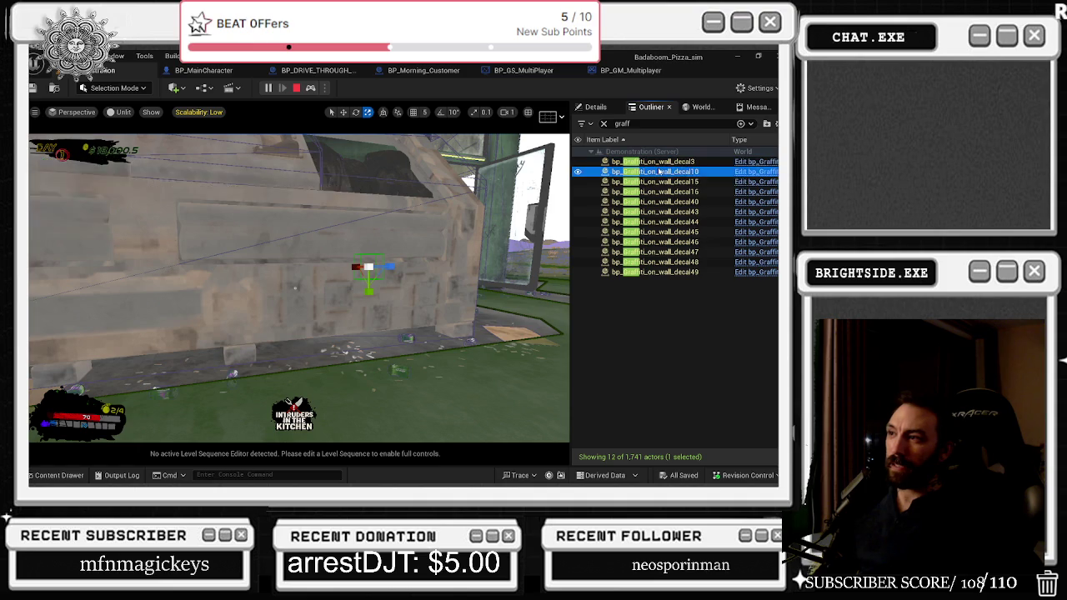
scroll(300, 288, "down", 5)
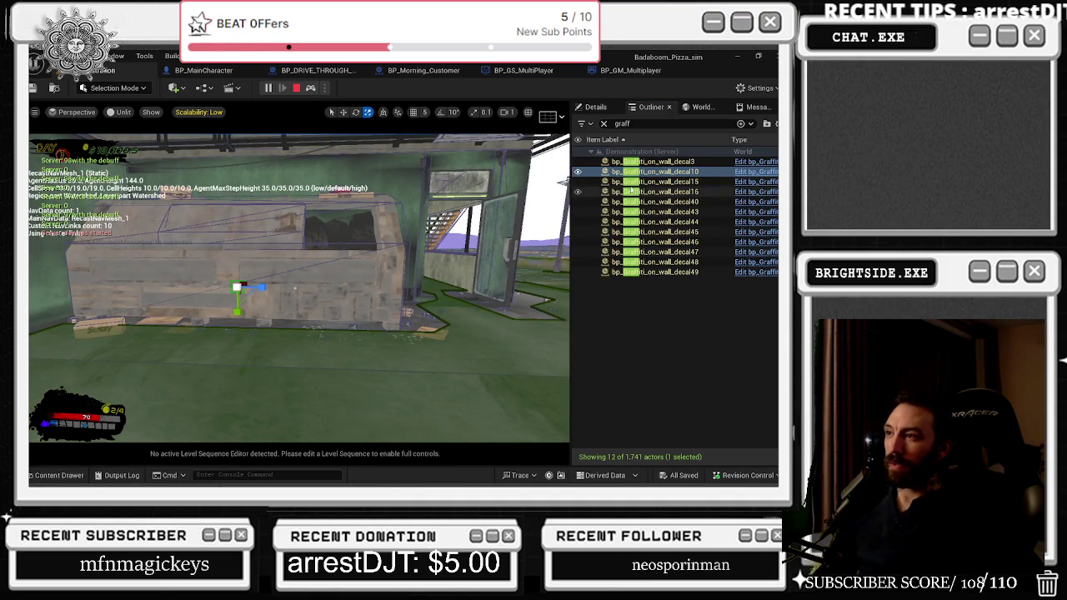
double_click(626, 182)
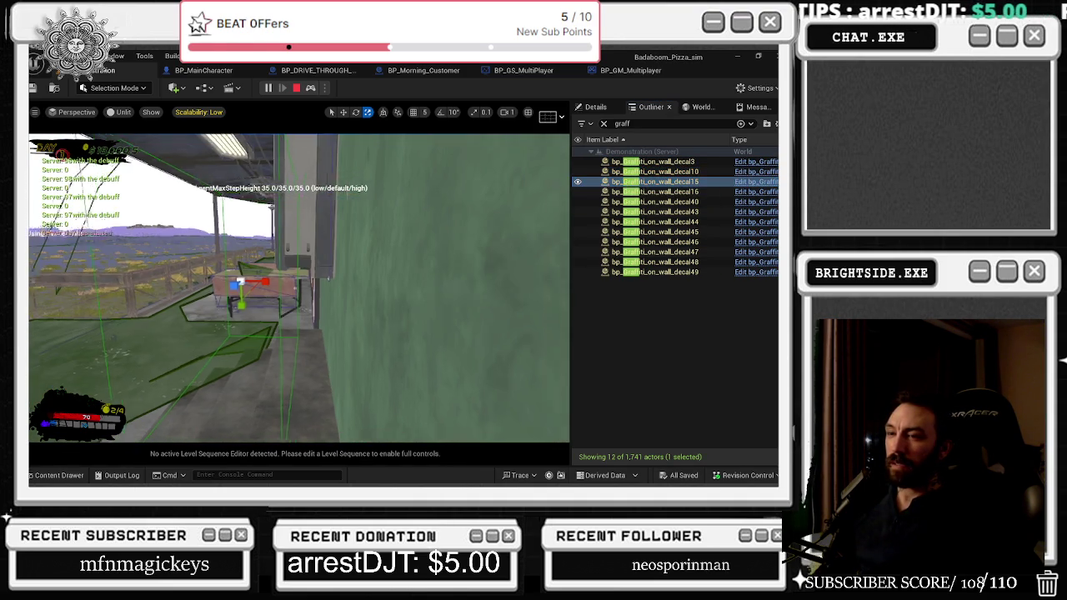
double_click(655, 201)
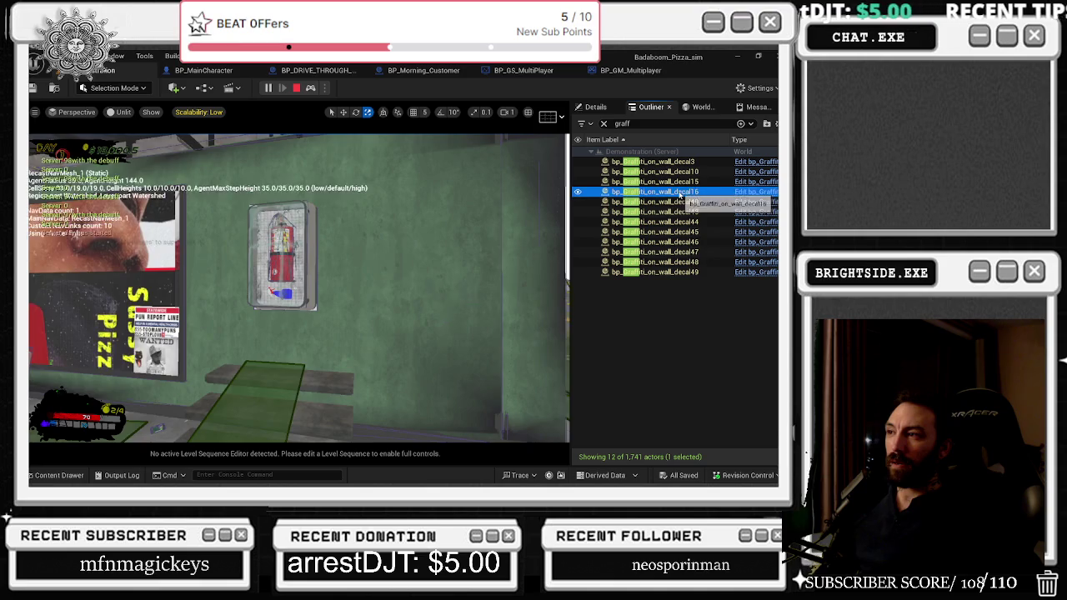
double_click(667, 212)
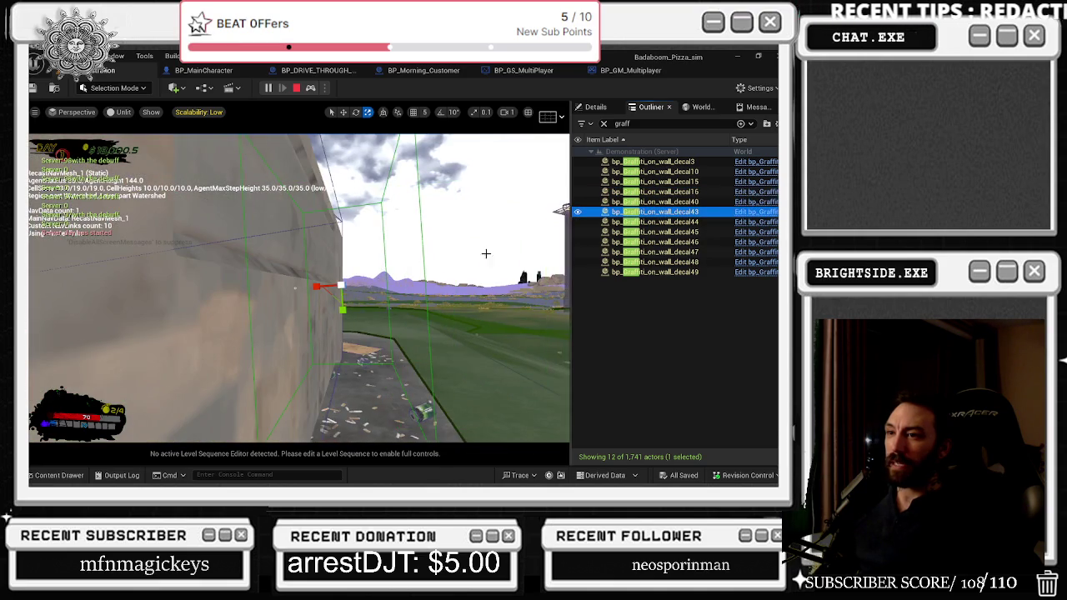
key("Escape")
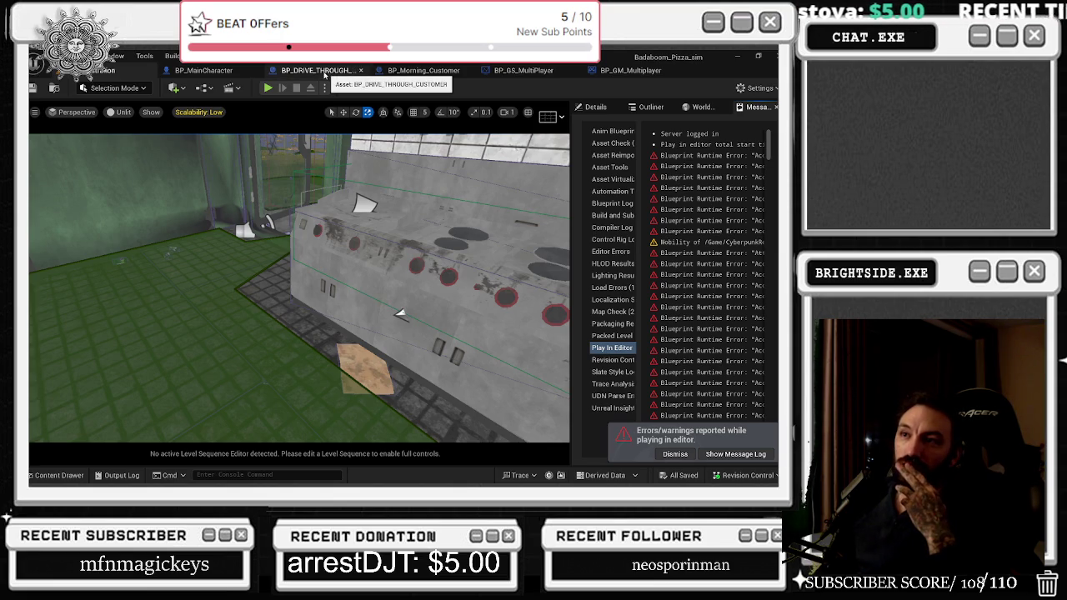
- Search BP_MainCharacter for 'drive through' and jump to the Spawn Drive Through Main result
left_click(325, 72)
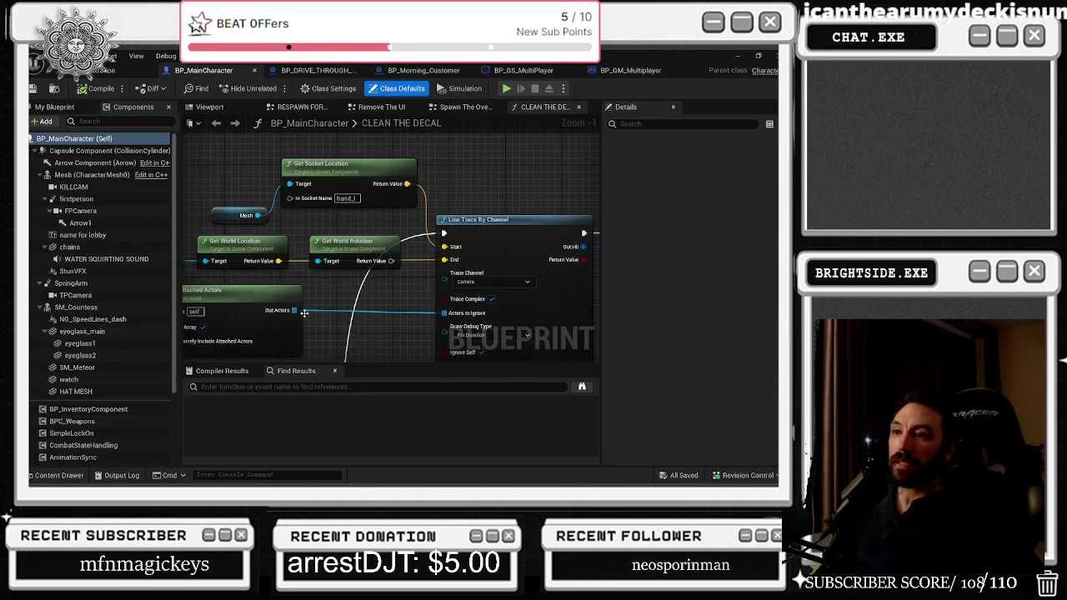
type("driv")
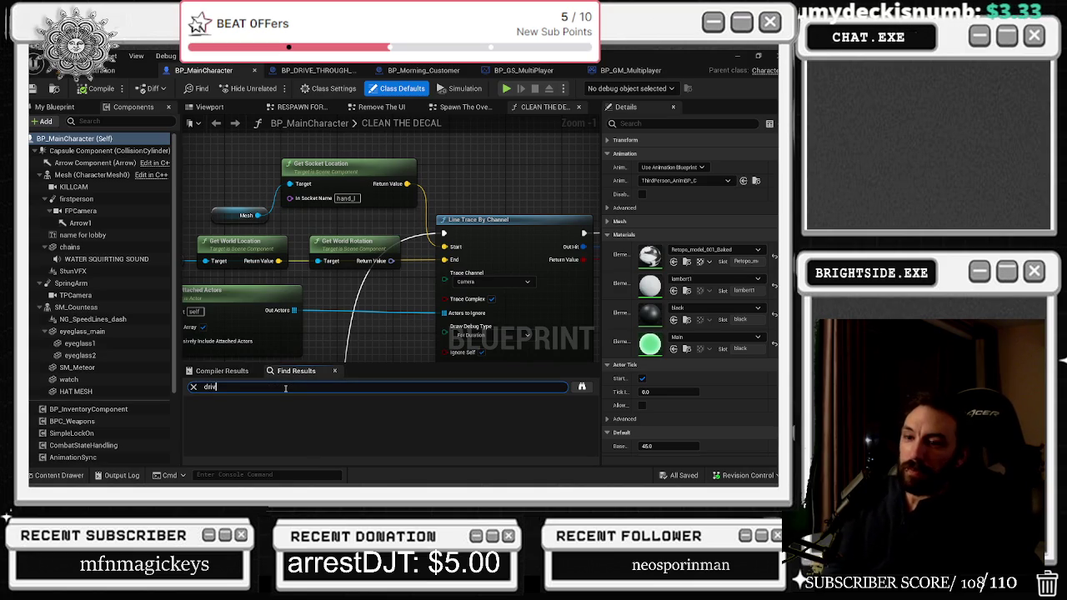
type("e thiough")
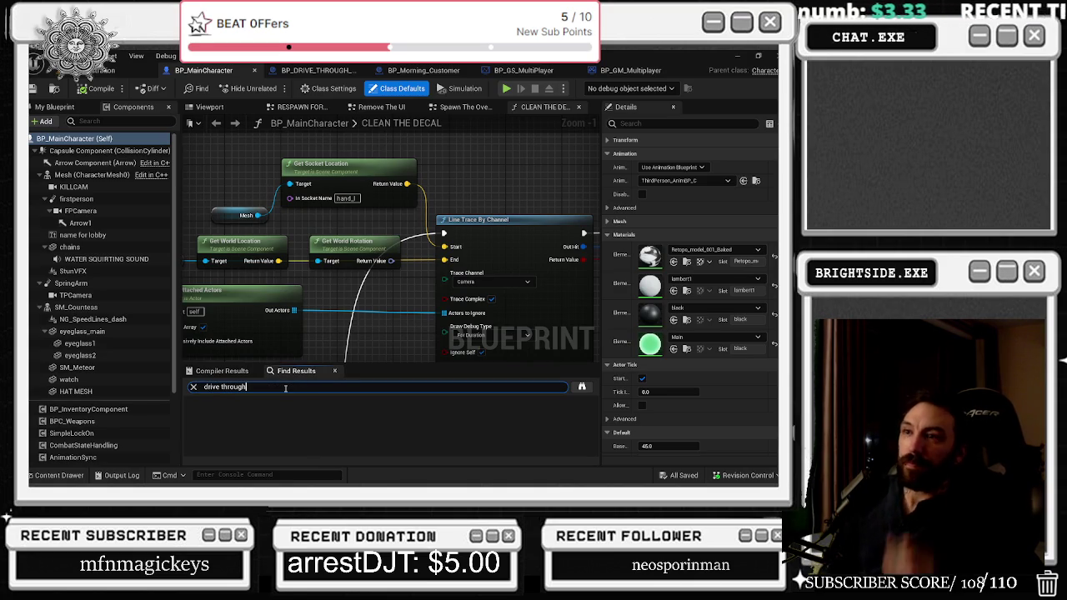
key("Return")
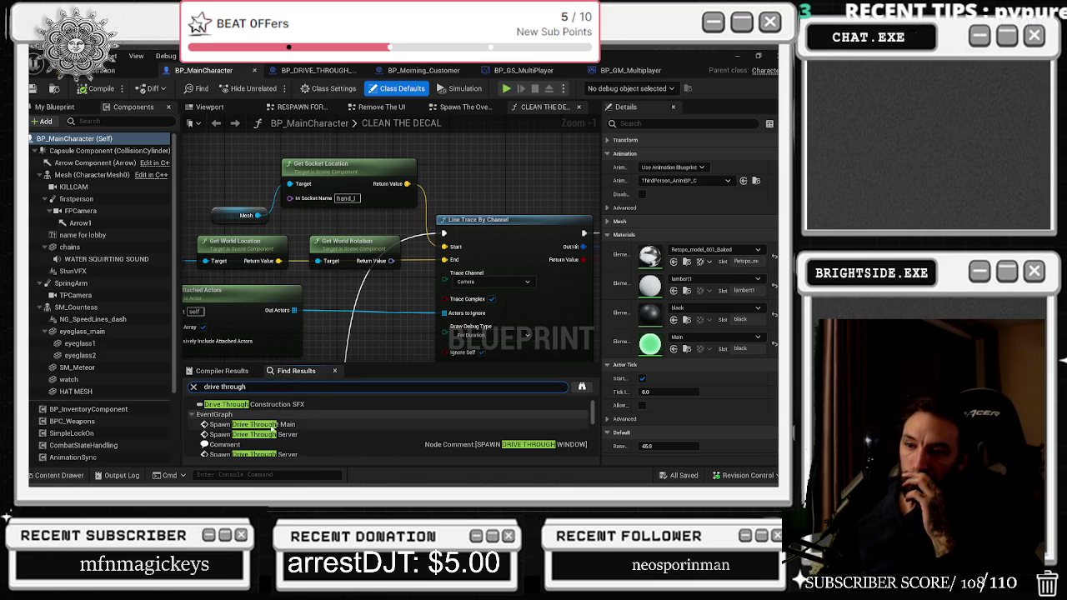
left_click(264, 425)
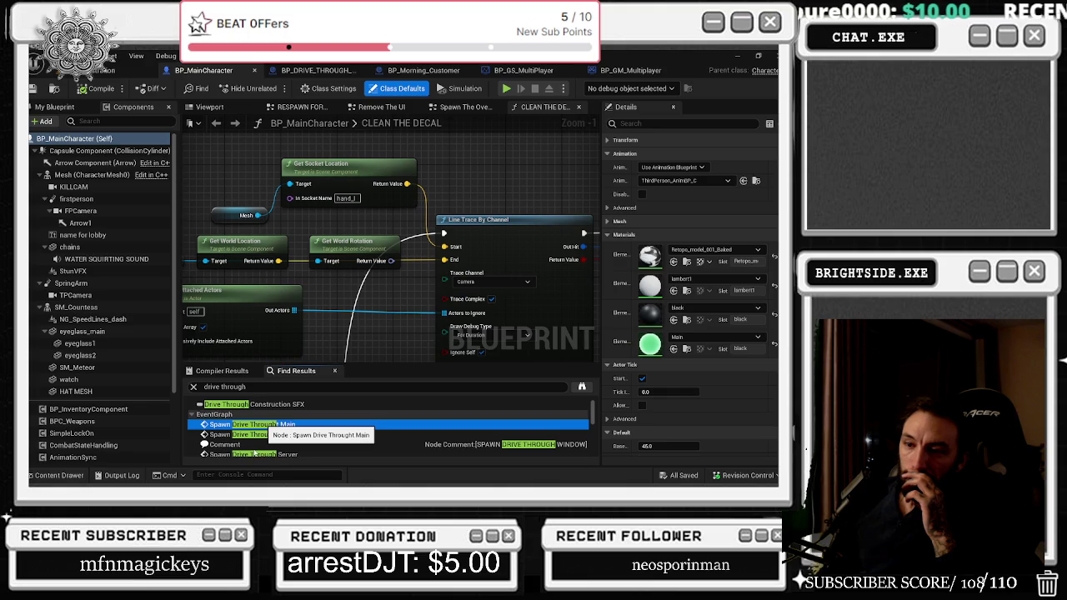
double_click(246, 424)
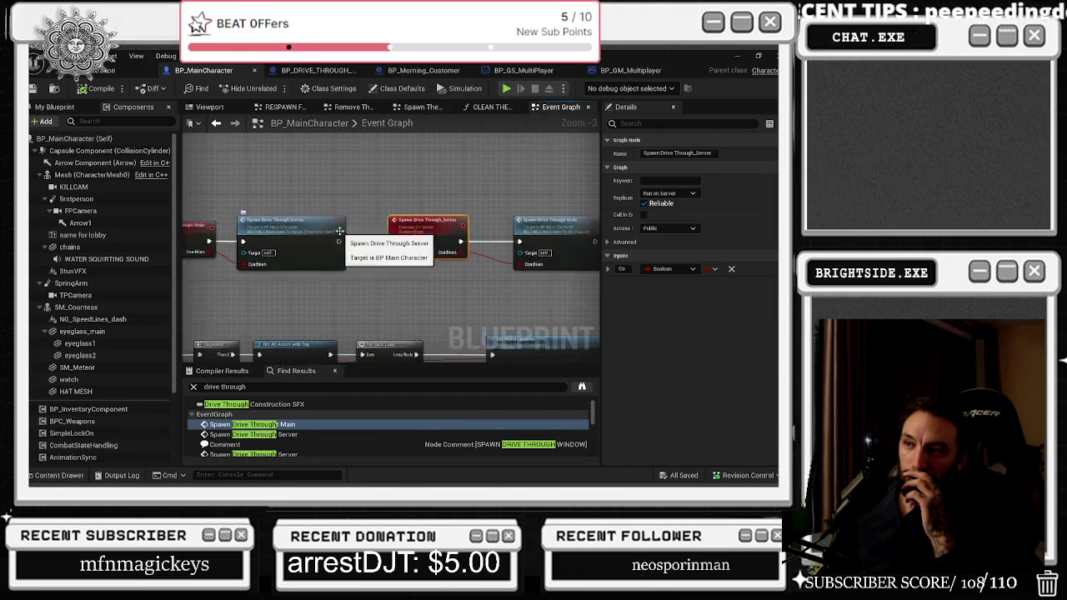
- Jump to the Spawn Drive Through Server and Multi events and nudge the Sequence and Get All Actors nodes left
double_click(338, 238)
scroll(435, 265, "down", 3)
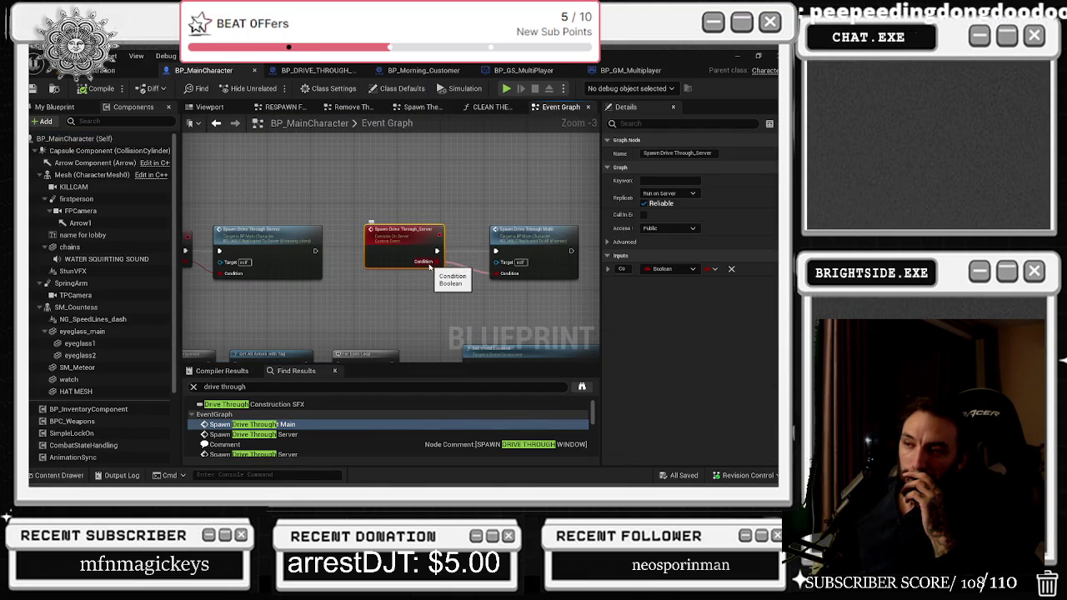
double_click(554, 236)
scroll(371, 165, "down", 1)
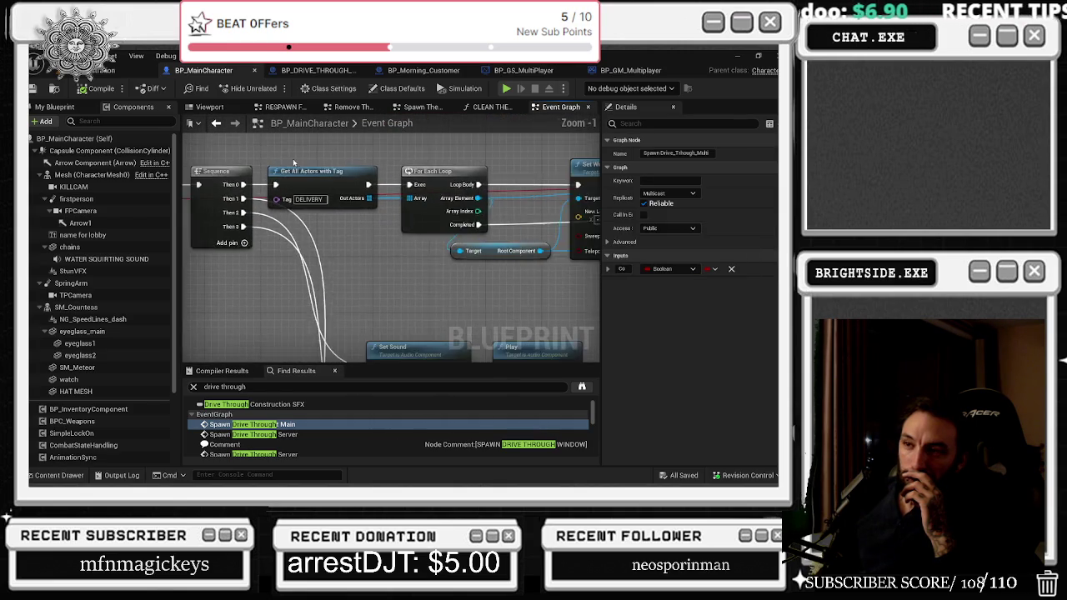
left_click(374, 218)
left_click_drag(359, 208, 345, 208)
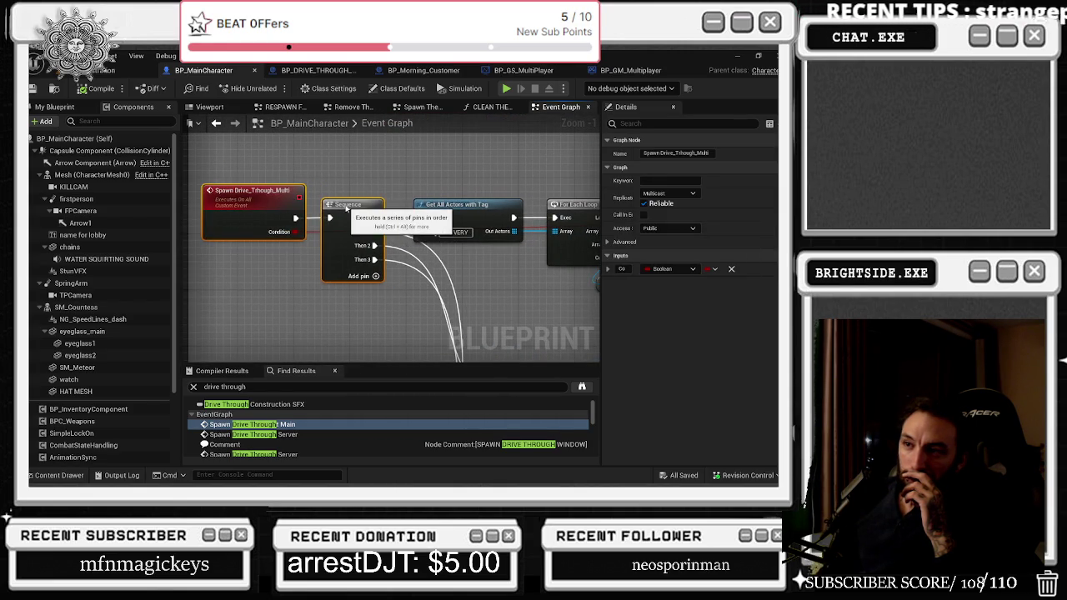
left_click_drag(443, 199, 406, 198)
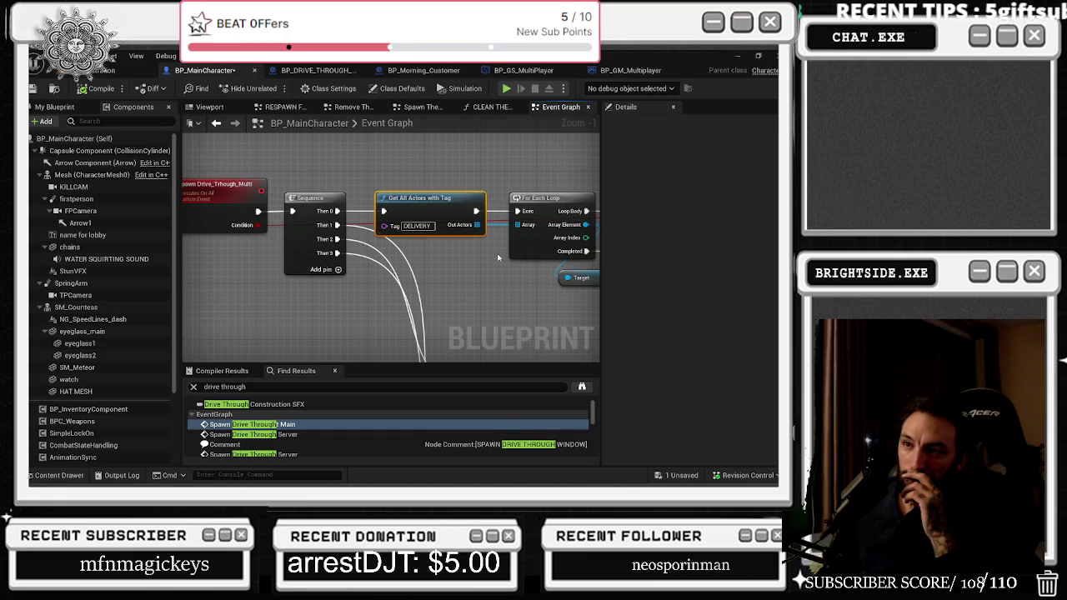
- Pan past the Set World Location, Delay and Branch nodes to the Spawn Transform FOR Graffiti node
mouse_move(497, 253)
left_mouse_down()
mouse_move(136, 276)
mouse_move(203, 277)
left_mouse_up()
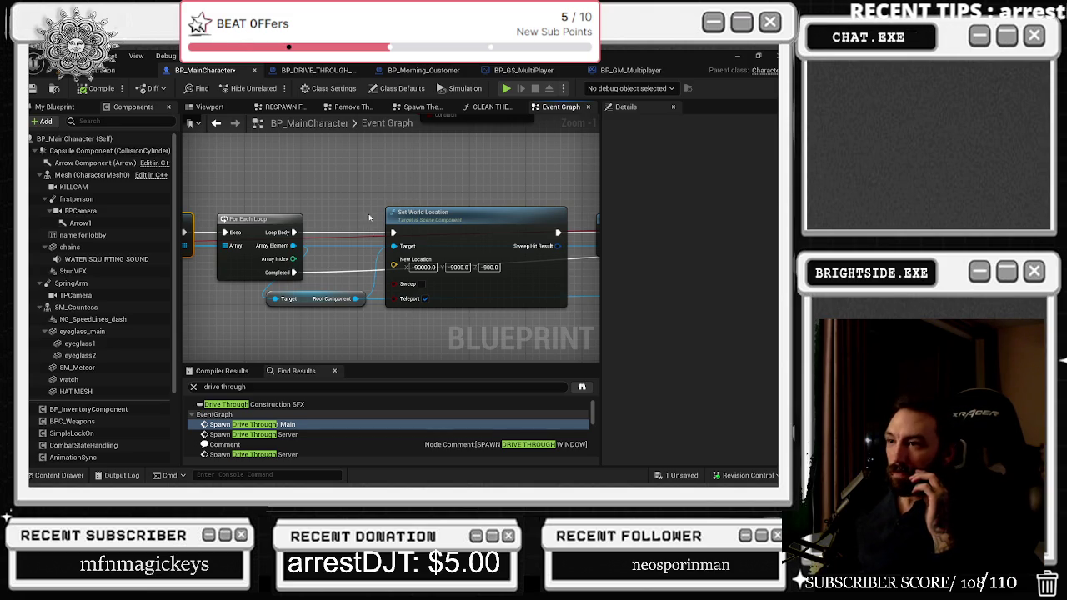
left_click_drag(413, 190, 235, 194)
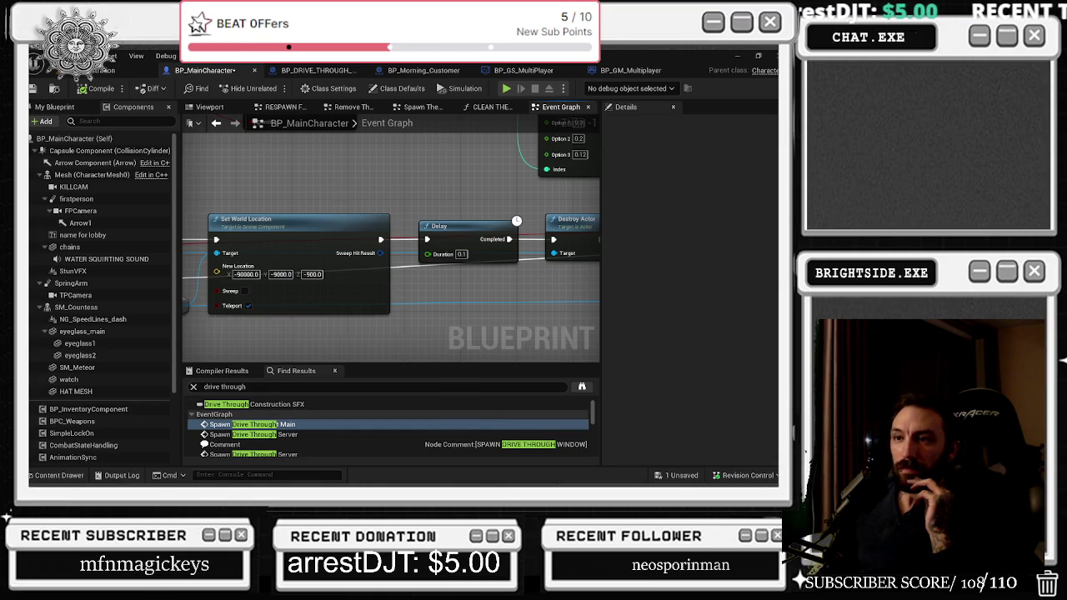
mouse_move(350, 284)
left_mouse_down()
mouse_move(328, 259)
mouse_move(59, 250)
left_mouse_up()
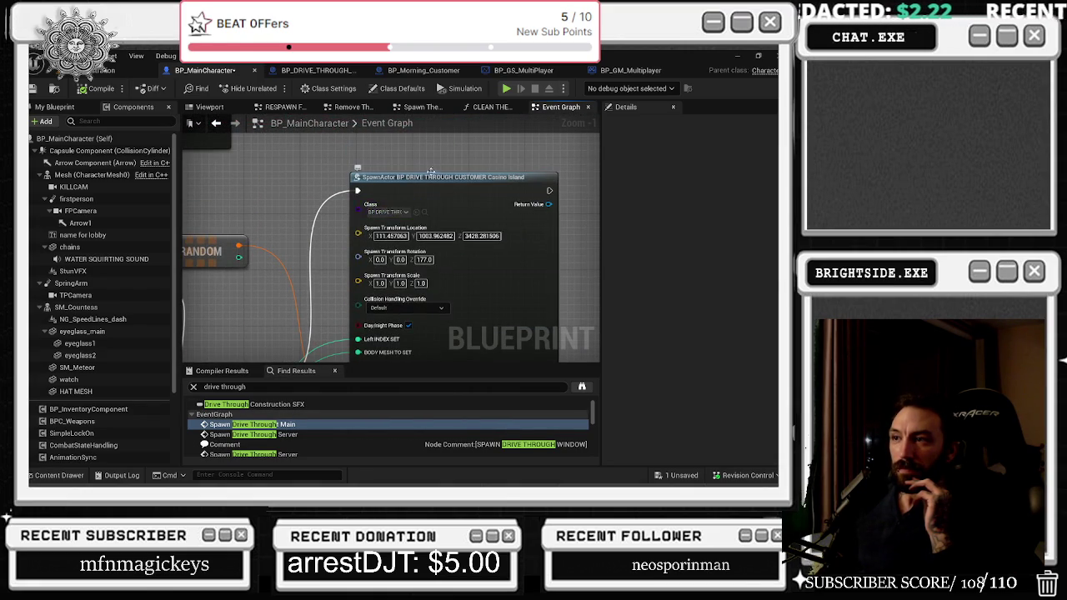
left_click_drag(392, 212, 449, 135)
left_click_drag(333, 250, 447, 312)
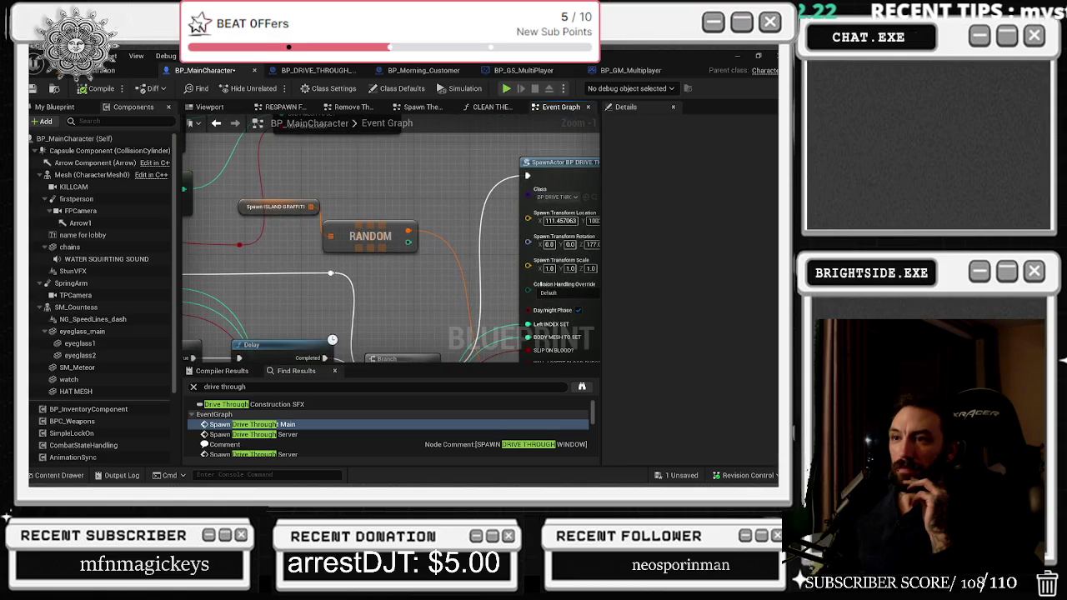
left_click_drag(250, 250, 301, 286)
- Set the first Spawn Transform FOR Graffiti entry's scale to 1, 1, 1
left_click(301, 286)
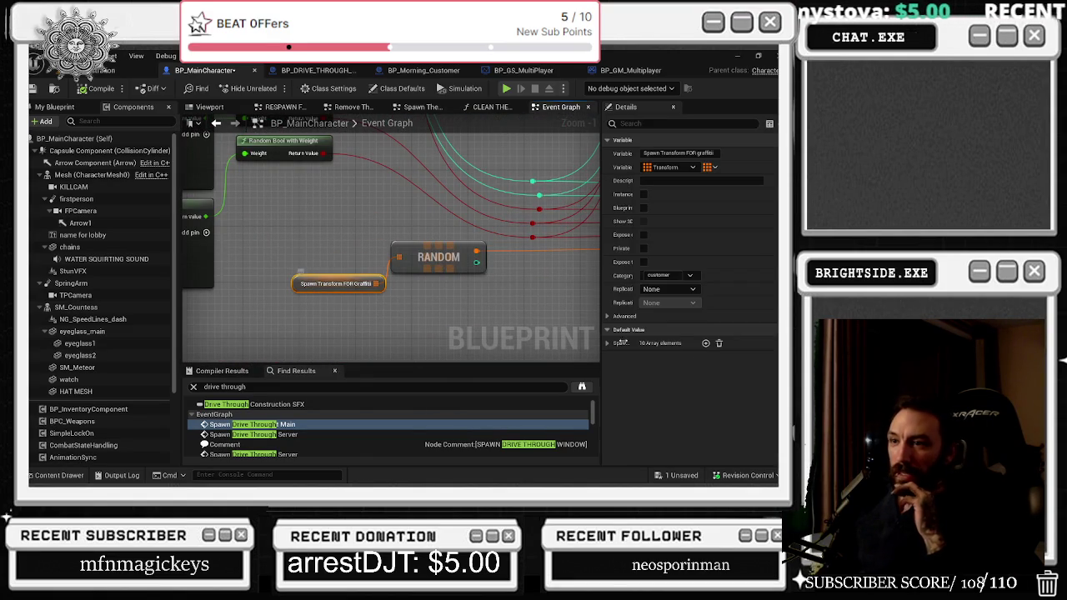
left_click(607, 342)
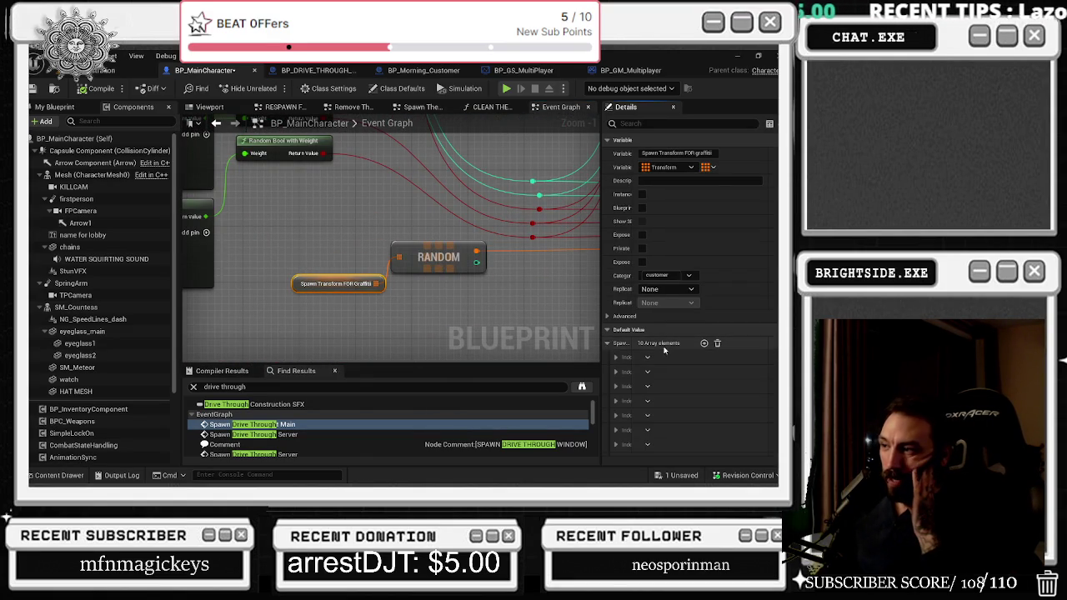
left_click(616, 357)
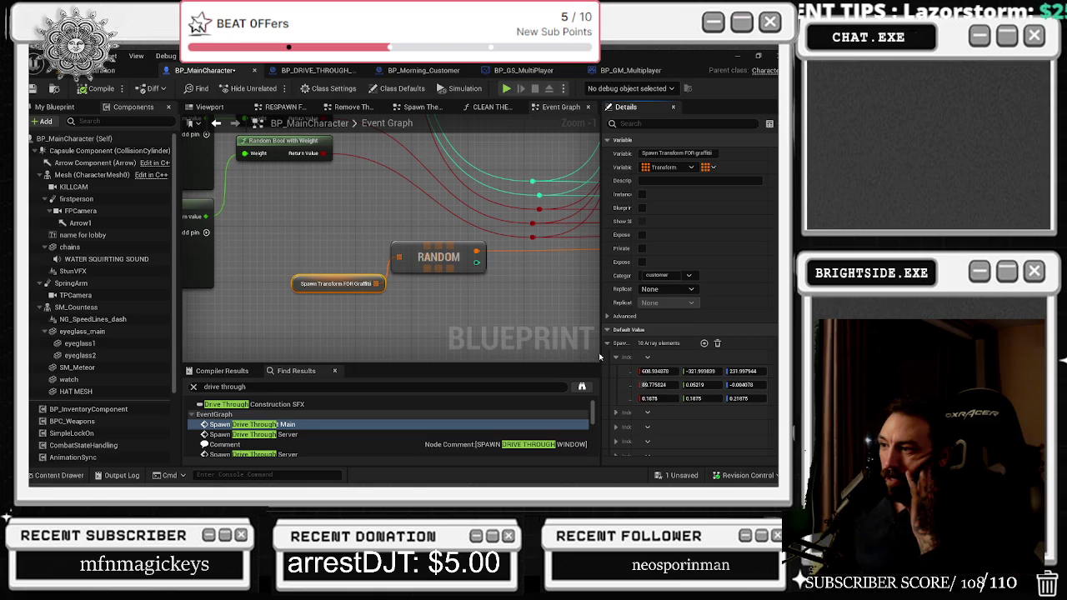
left_click_drag(602, 357, 504, 340)
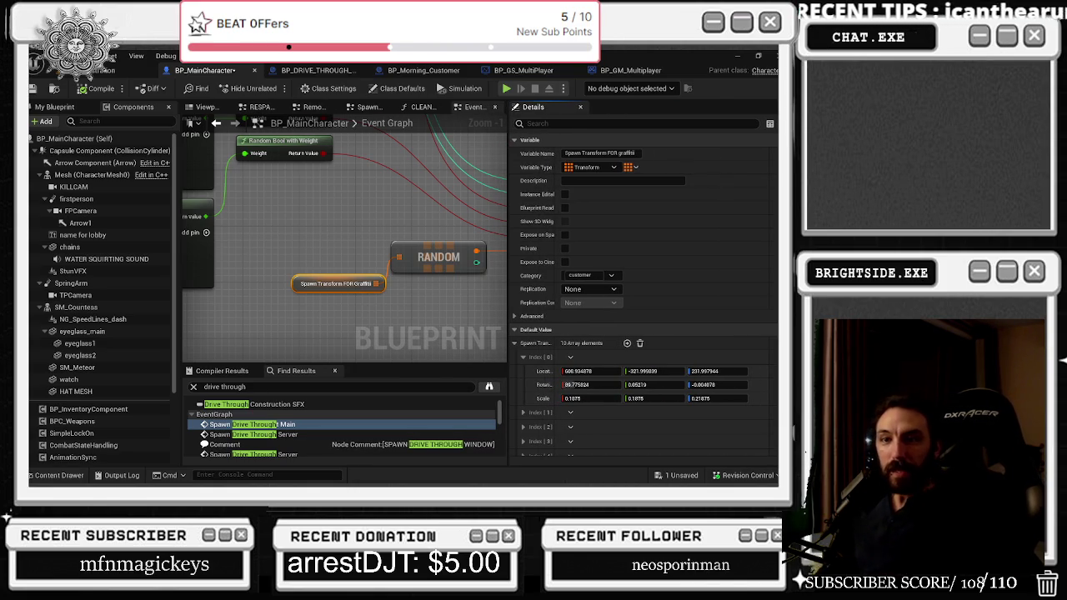
scroll(588, 391, "down", 2)
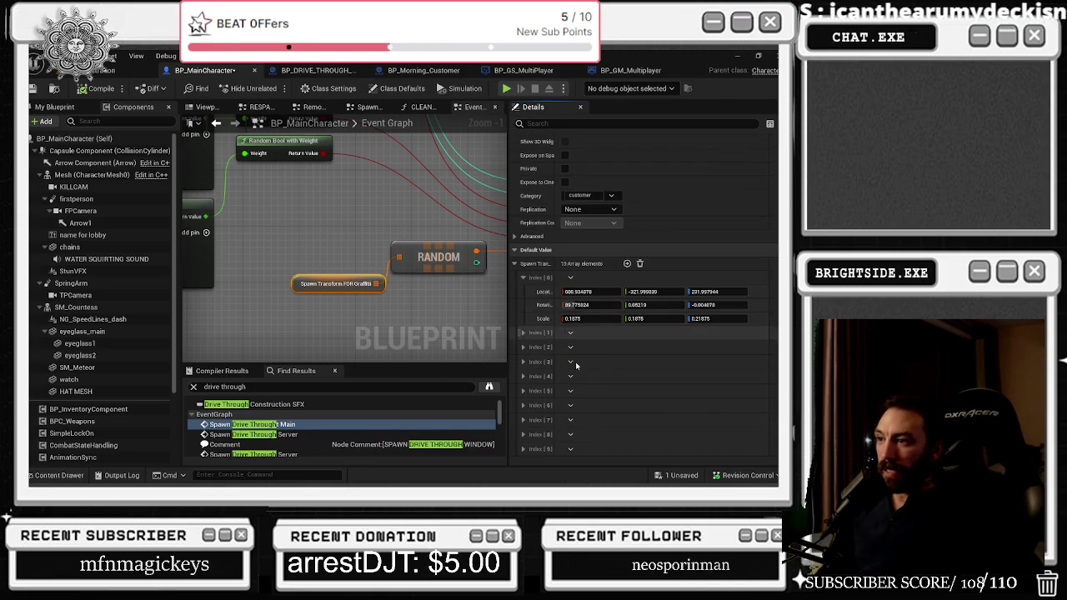
left_click(589, 318)
type("1")
key("Tab")
type("1")
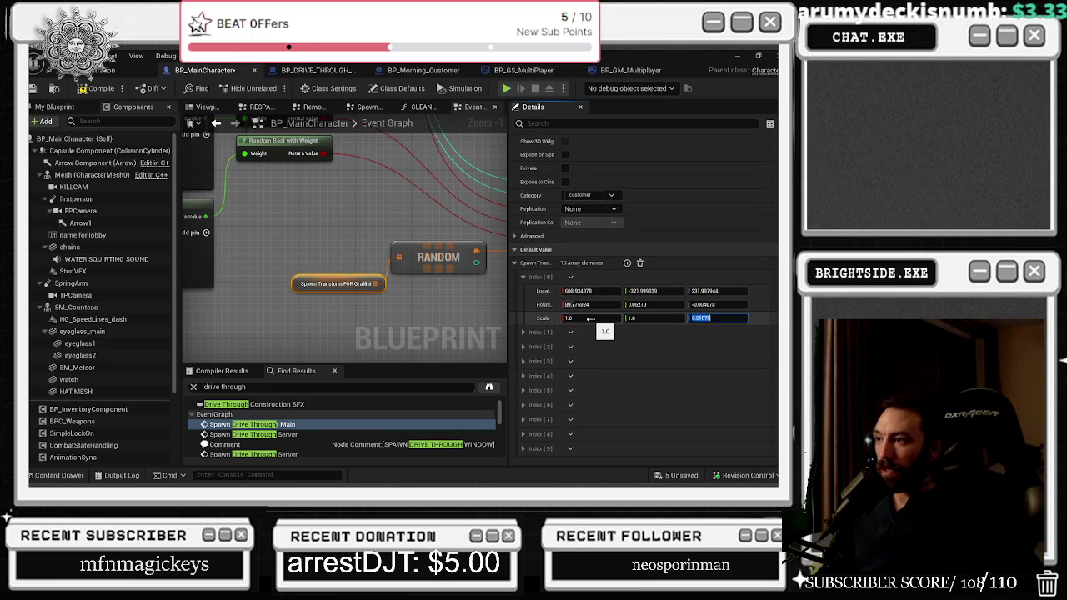
key("Tab")
type("1")
key("Return")
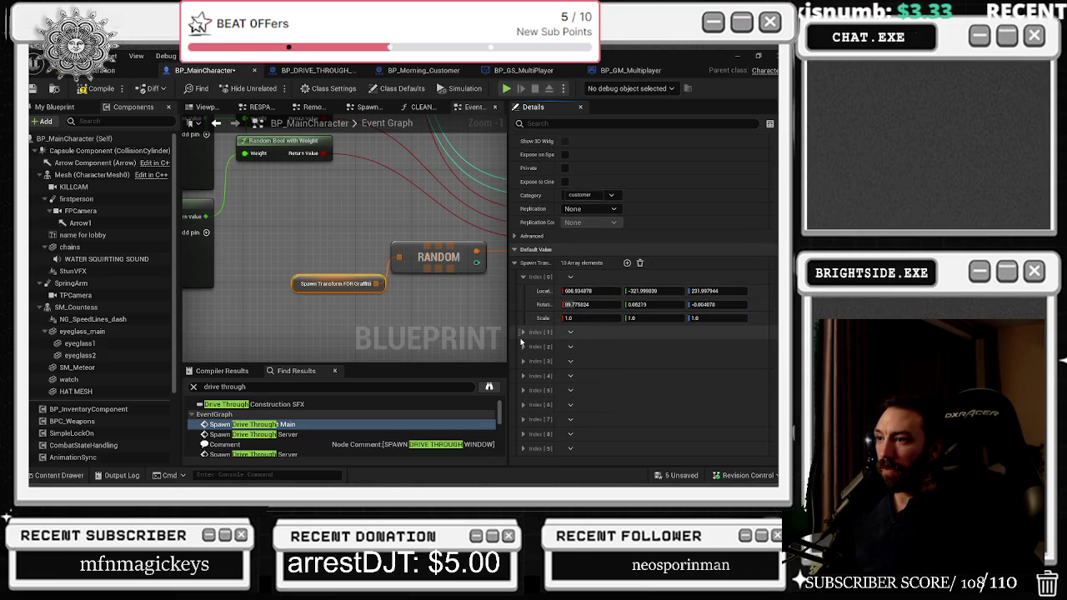
- Expand array entries 1 through 5 to inspect their transforms
left_click(522, 332)
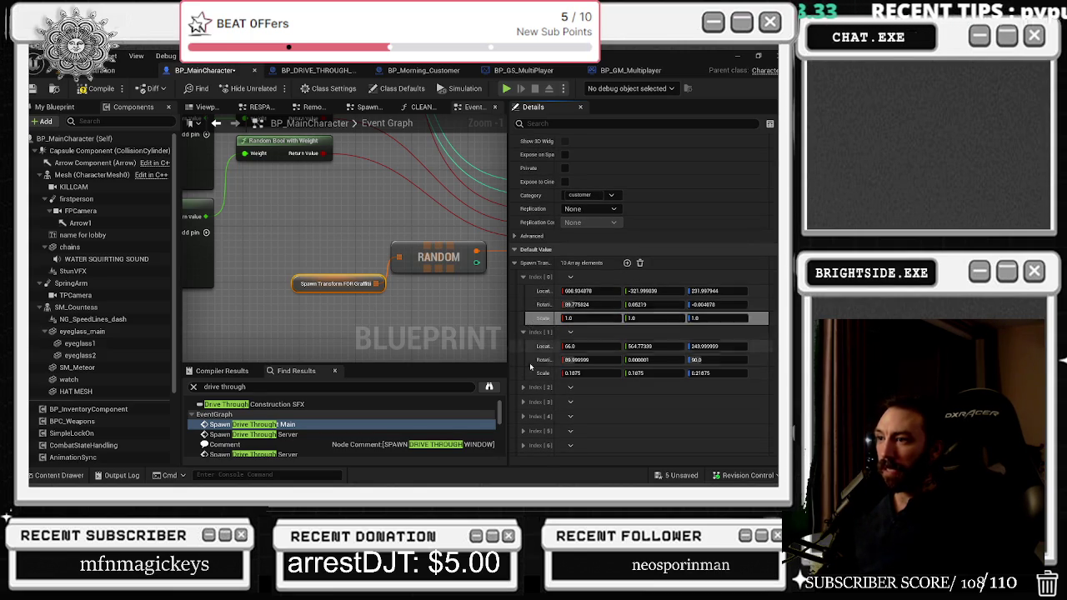
left_click(523, 388)
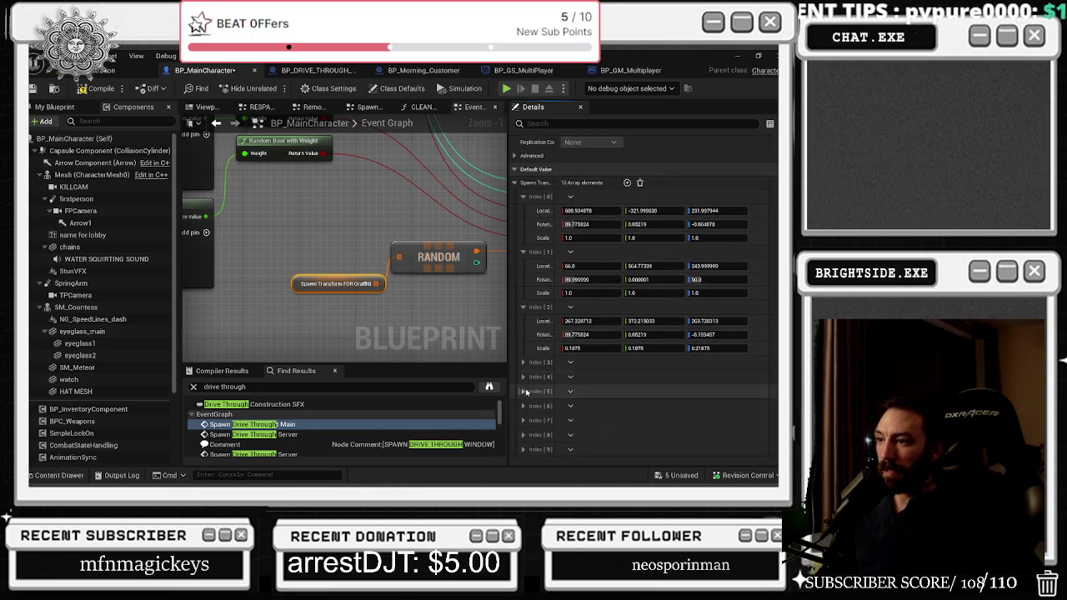
scroll(534, 367, "down", 2)
left_click(524, 372)
scroll(539, 377, "down", 1)
left_click(523, 385)
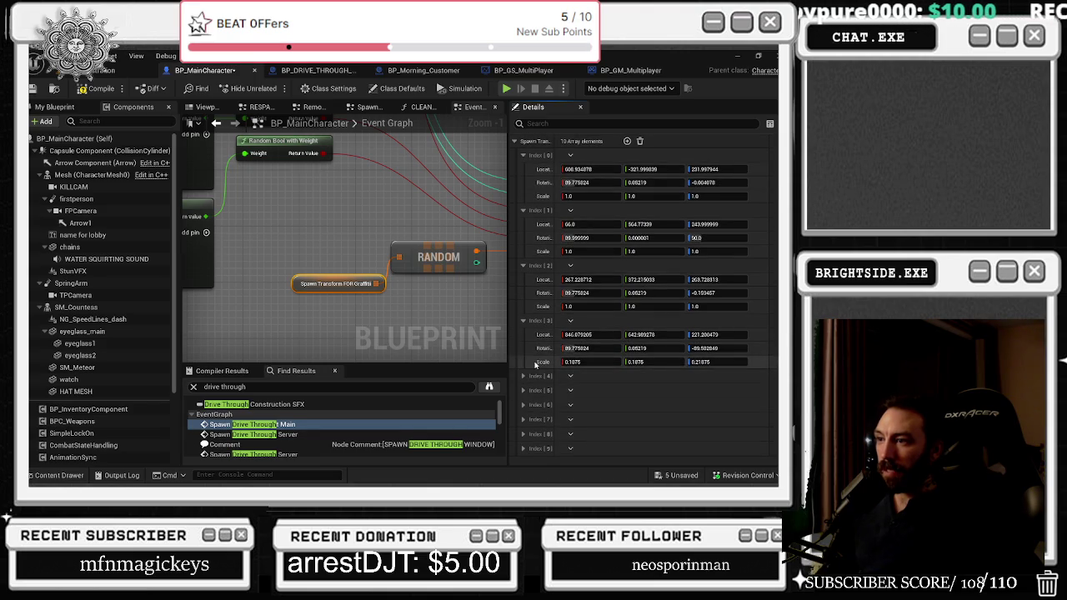
scroll(532, 386, "down", 1)
left_click(534, 389)
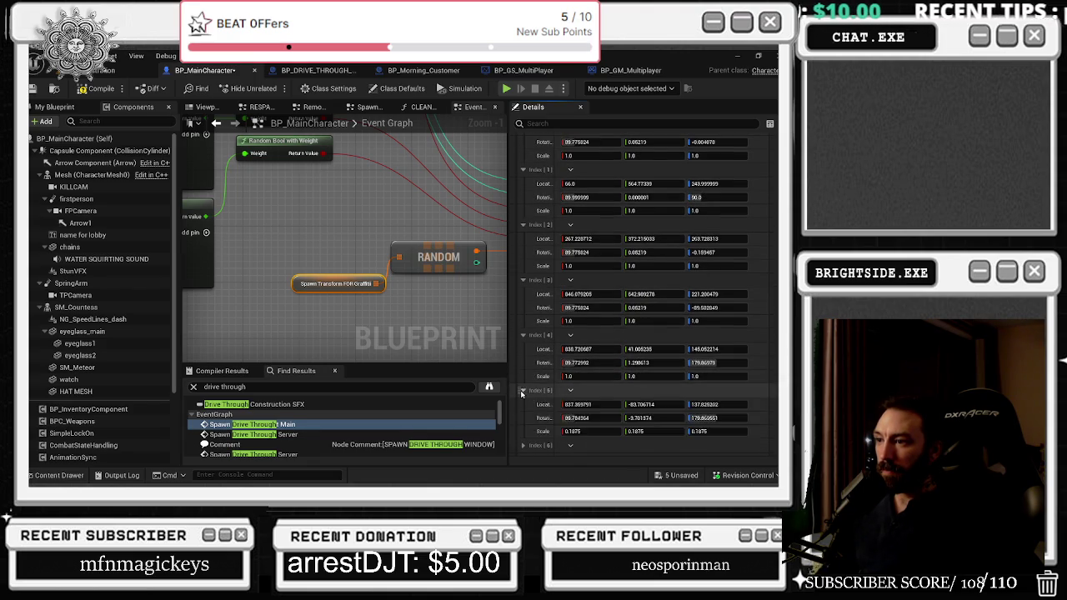
scroll(533, 389, "down", 1)
- Expand entries 6 through 9 and reset entry 9's scale from 0.1875 to 1.0
left_click(533, 405)
scroll(533, 408, "down", 1)
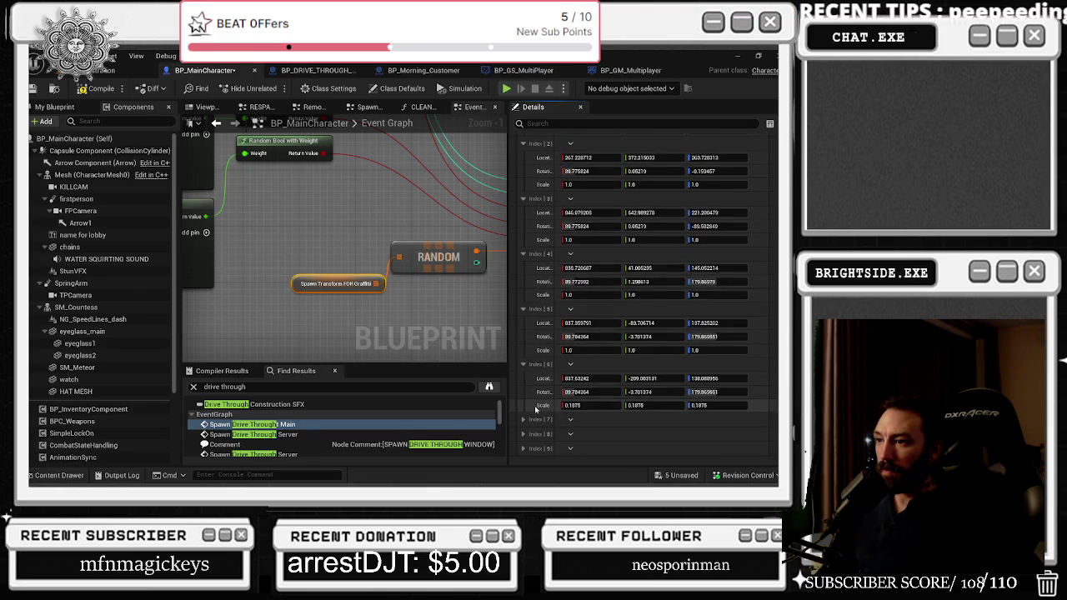
left_click(534, 406)
scroll(537, 419, "down", 1)
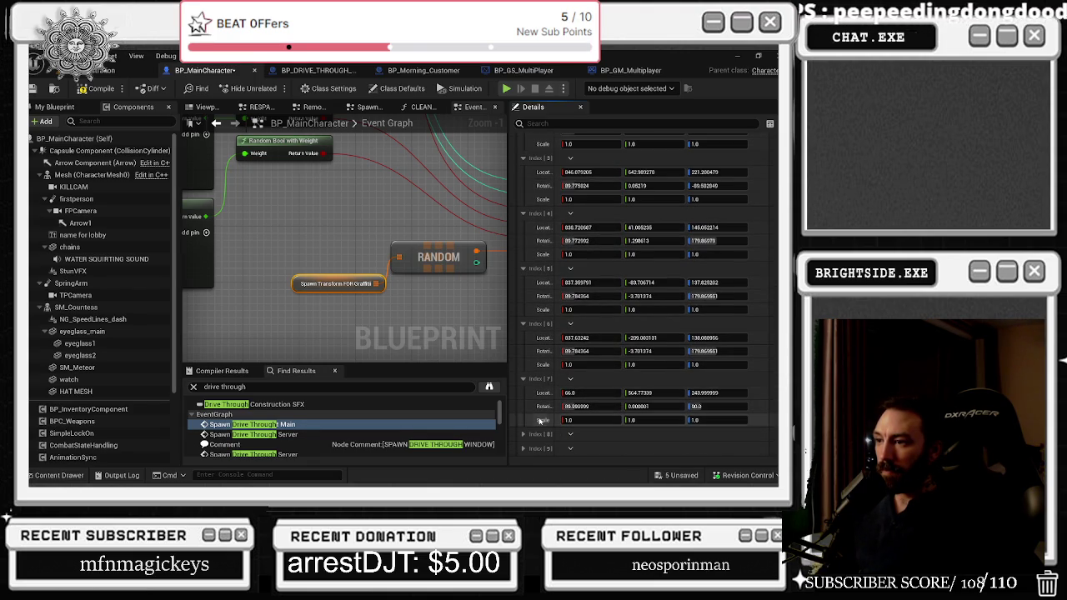
left_click(535, 433)
scroll(536, 433, "down", 1)
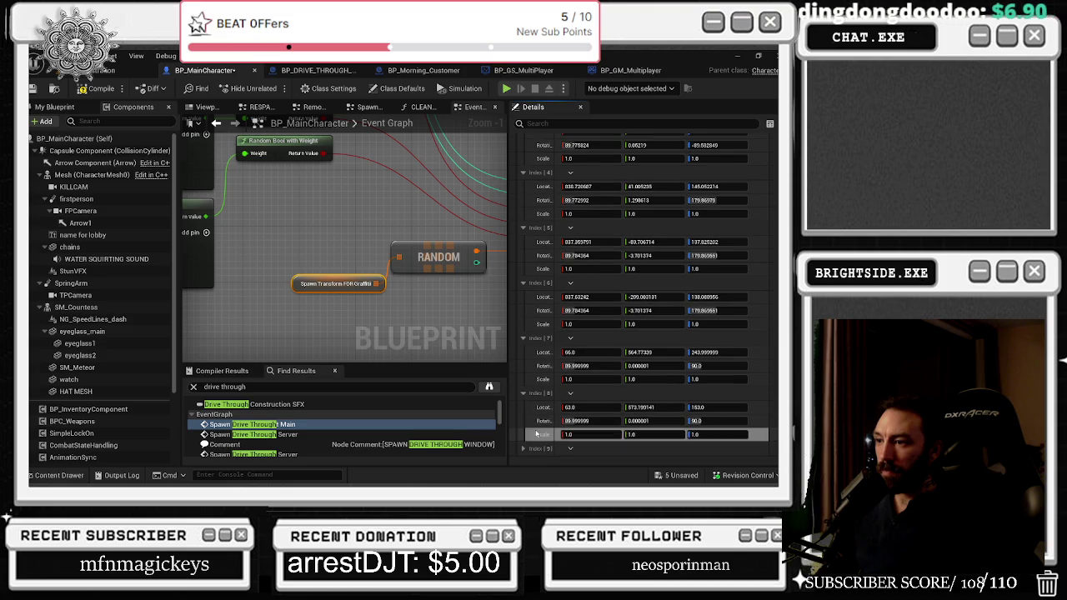
left_click(536, 448)
scroll(540, 400, "down", 1)
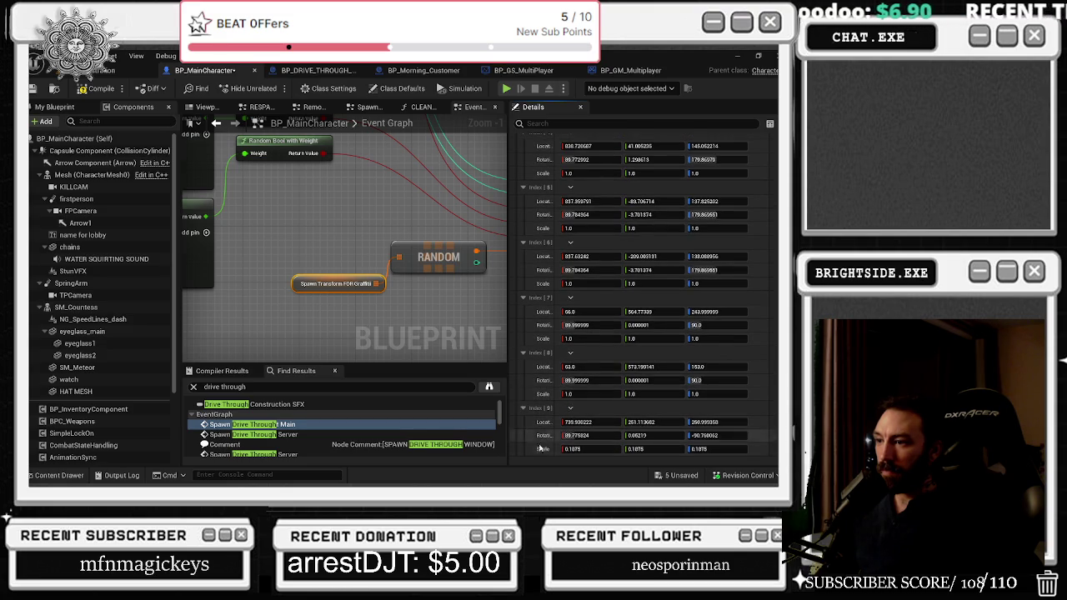
left_click(763, 450)
- Compile BP_MainCharacter, revisit the Spawn Drive Through Main node, and return to Badaboom_Pizza_sim
left_click(96, 89)
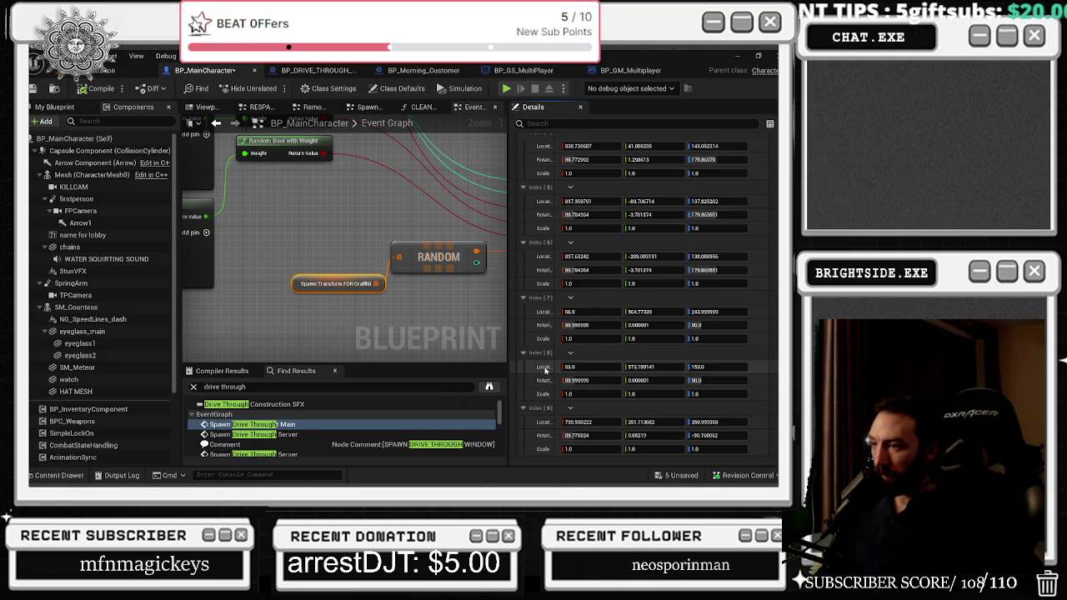
double_click(250, 424)
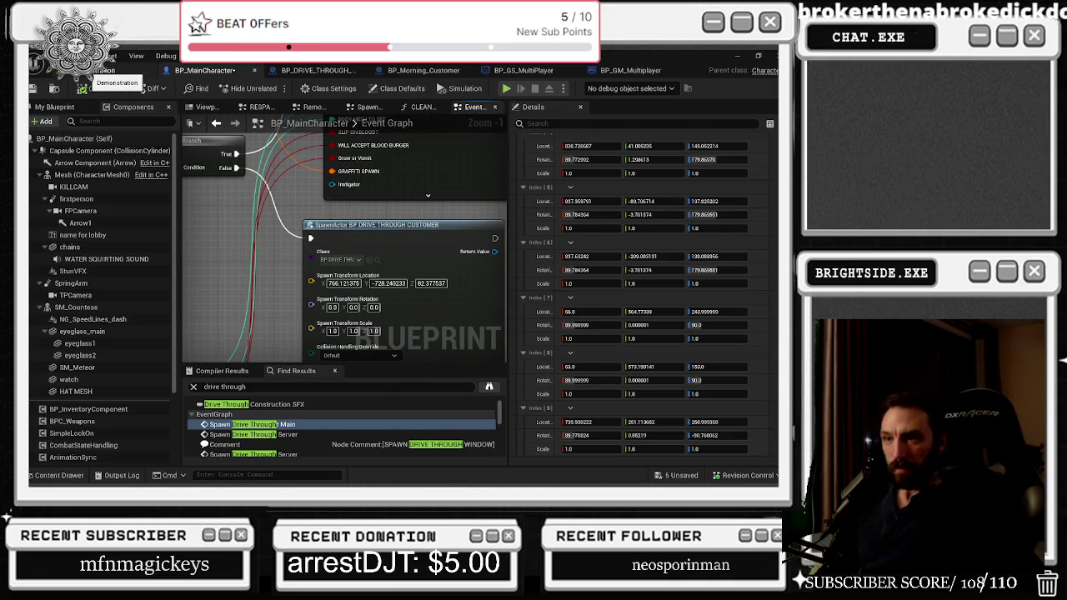
left_click_drag(246, 237, 375, 383)
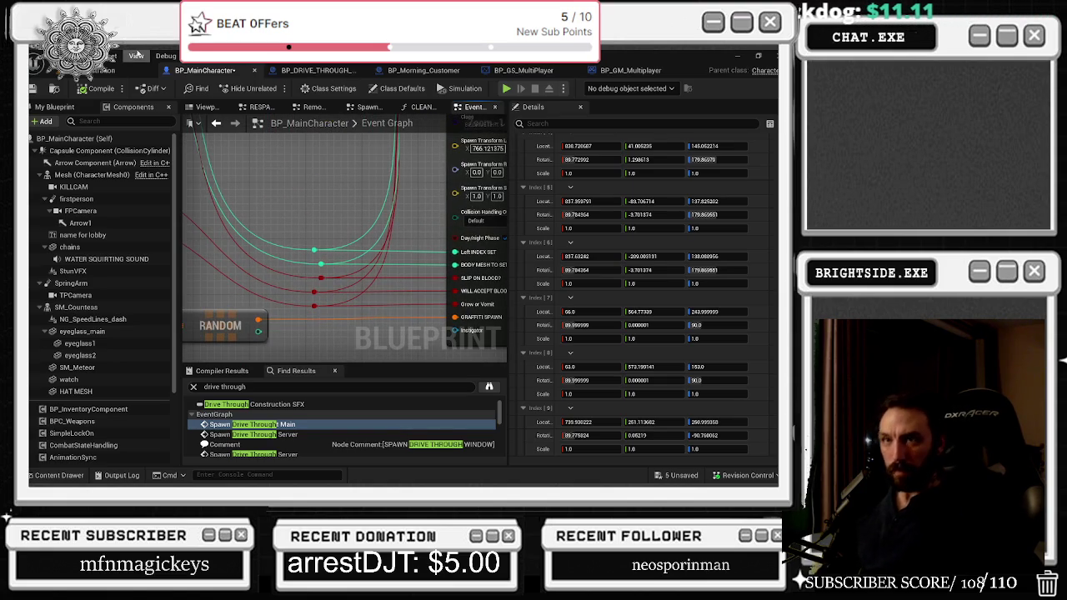
left_click(116, 70)
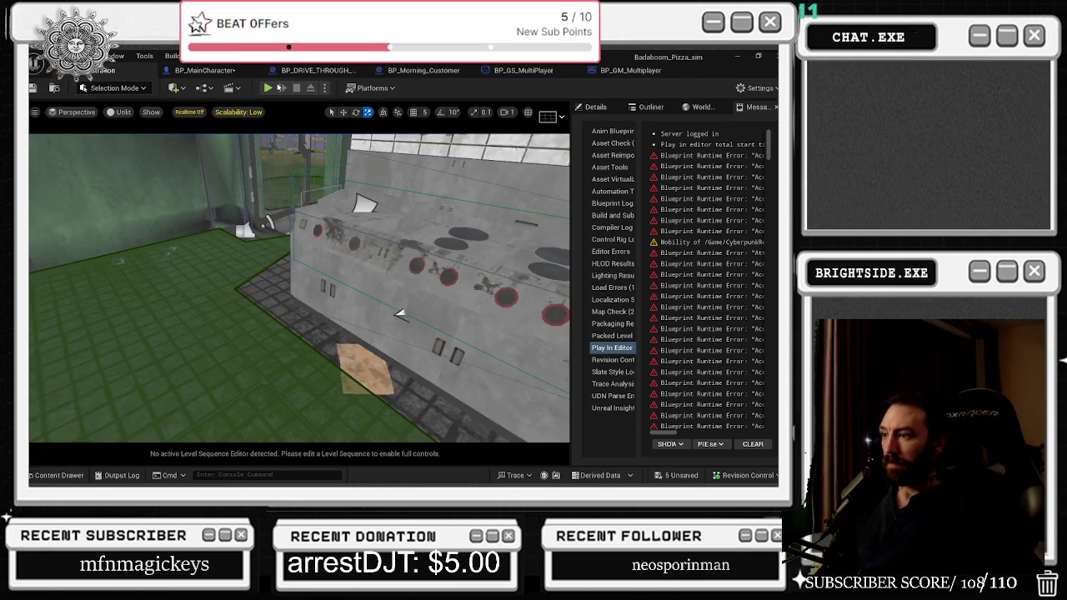
- Save BP_MainCharacter, play the level, walk outside, and choose the delivery window from the build menu
left_click(671, 475)
left_click(483, 387)
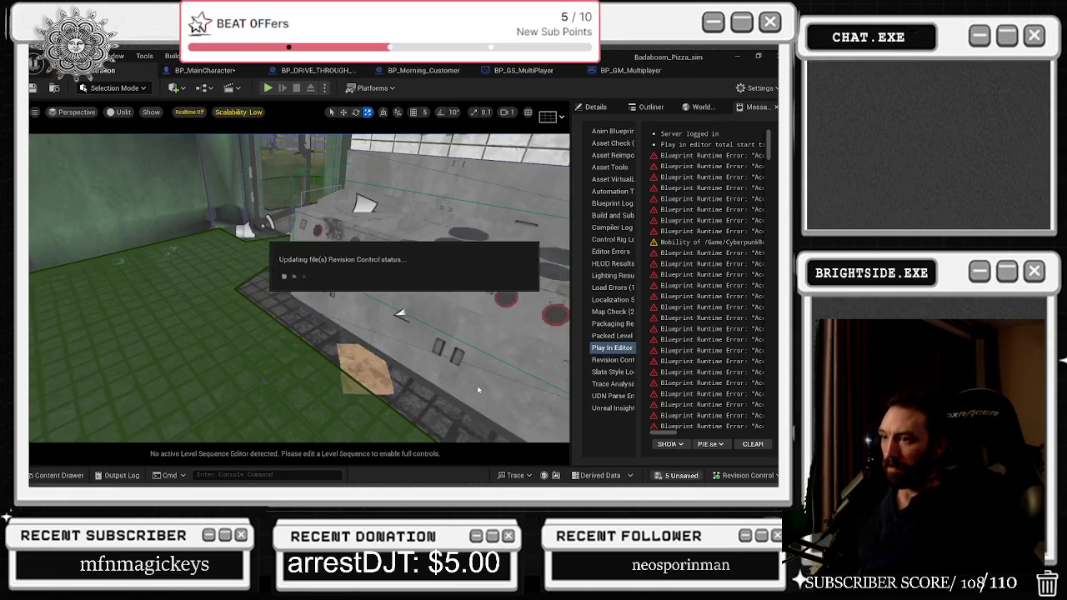
left_click(268, 88)
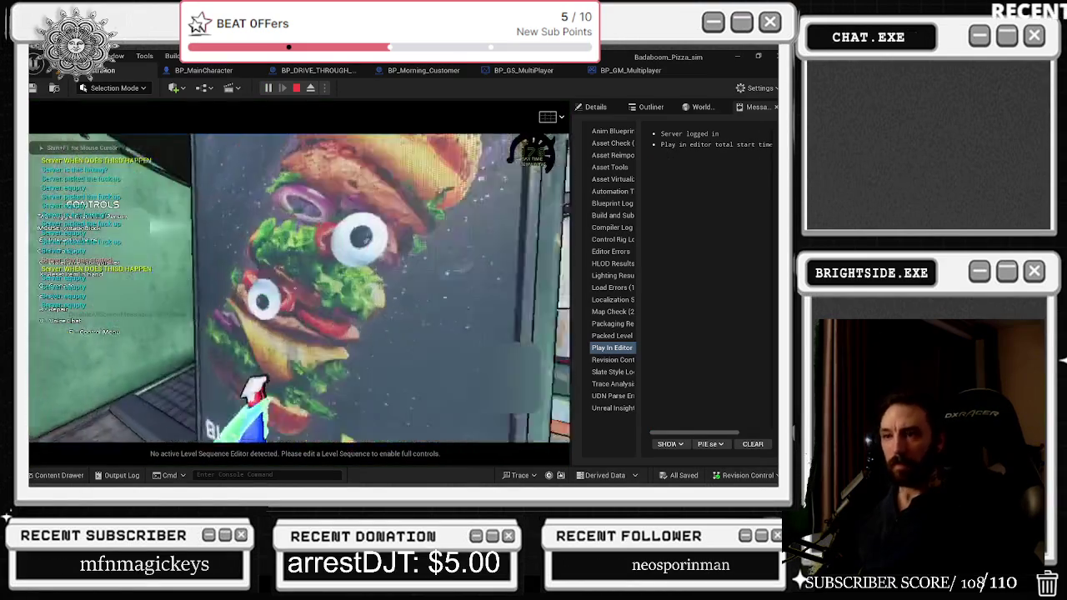
key("w")
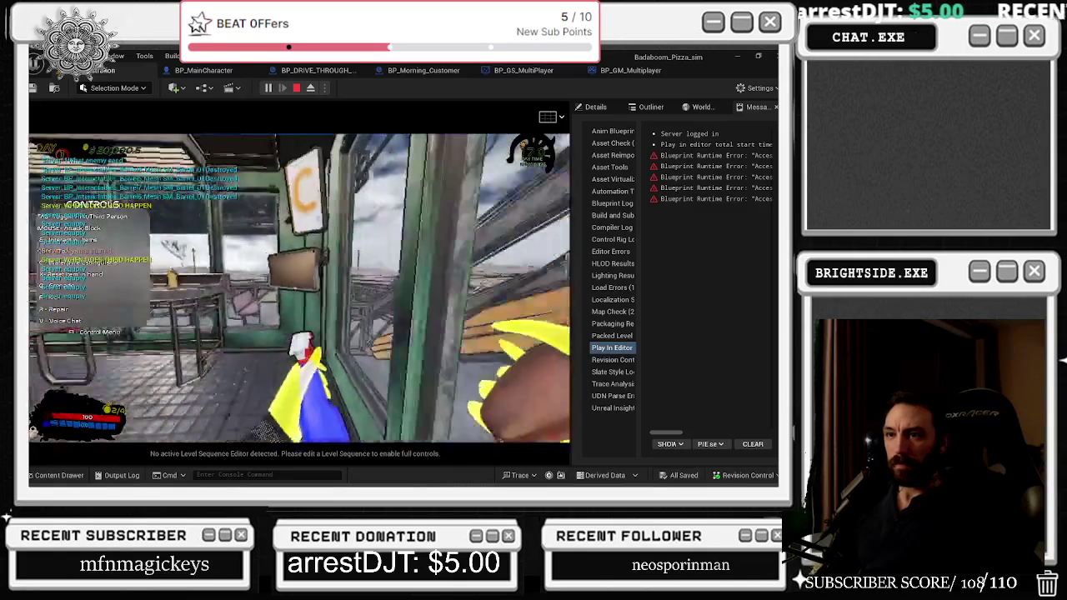
key("e")
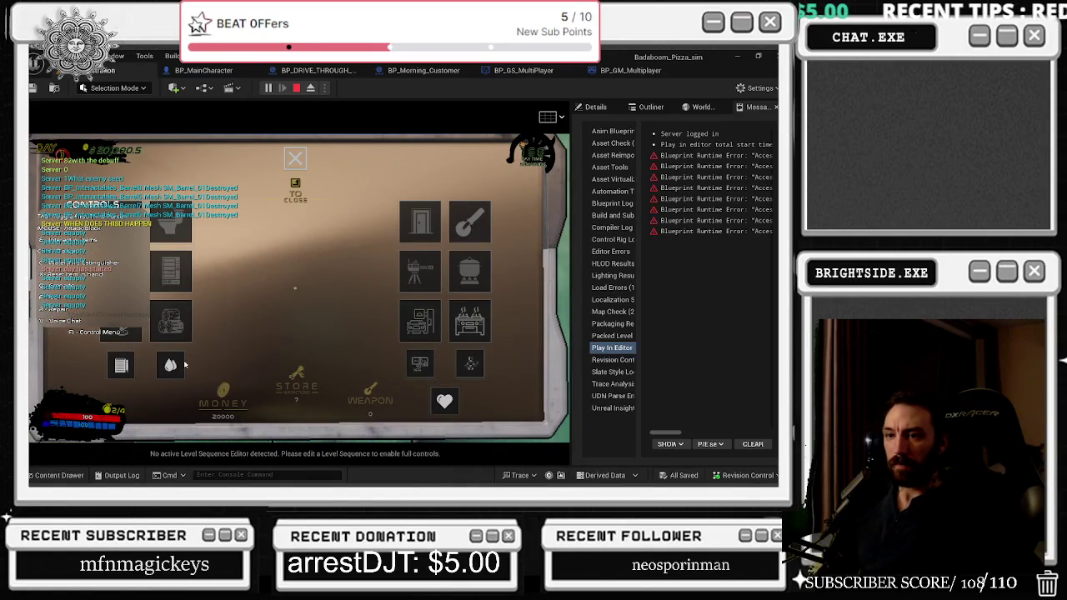
left_click(415, 317)
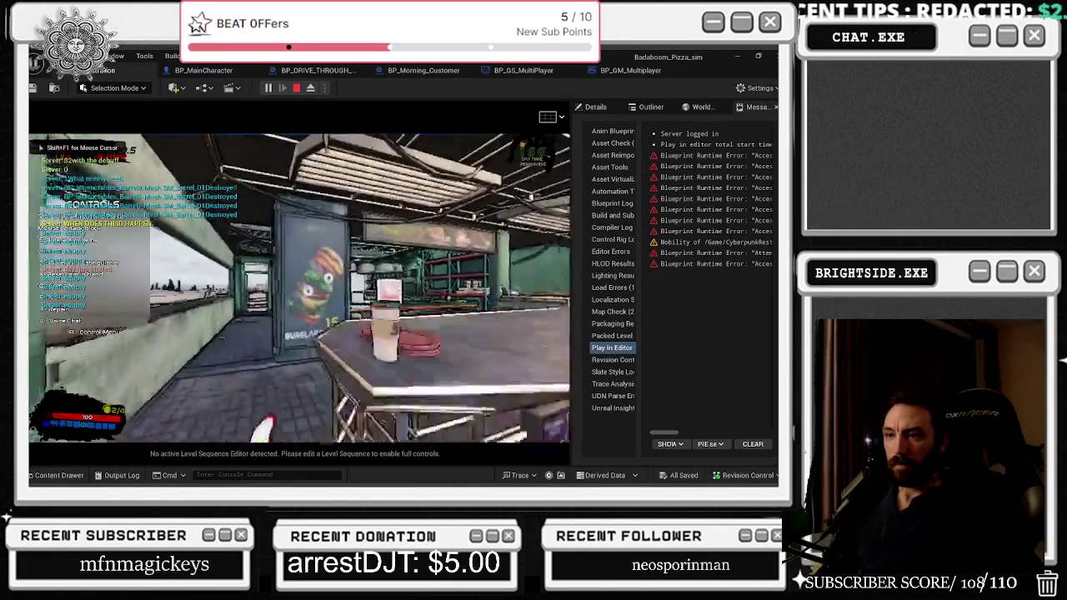